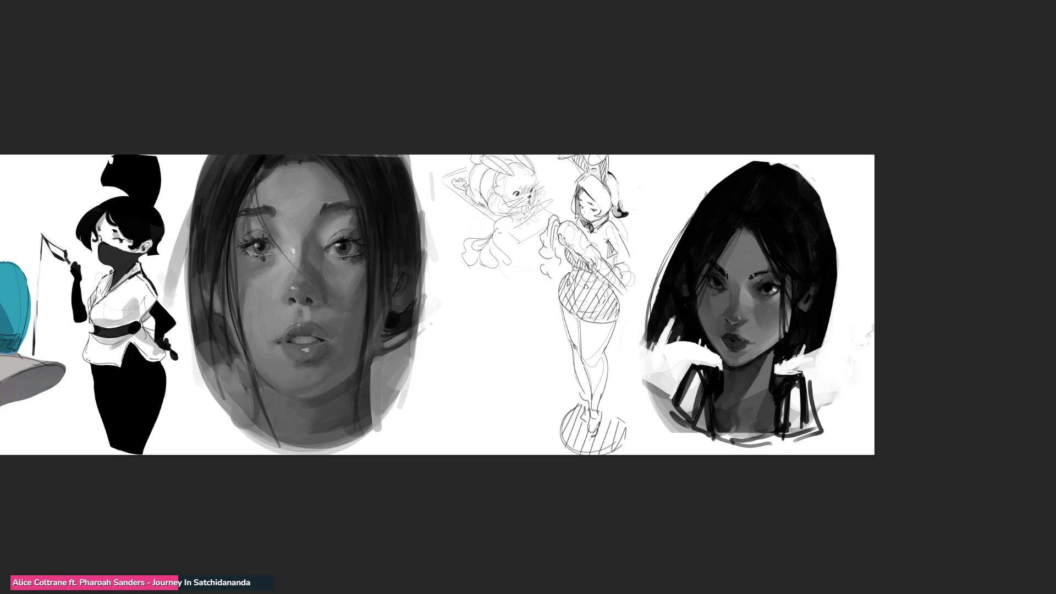
# - Ink a dark line down the right side of the bunny girl's head, undoing one stray stroke
pyautogui.moveTo(624, 206)
pyautogui.mouseDown()
pyautogui.moveTo(612, 214)
pyautogui.moveTo(625, 212)
pyautogui.mouseUp()
pyautogui.hotkey('ctrl', 'z')
pyautogui.moveTo(623, 189); pyautogui.dragTo(624, 214)
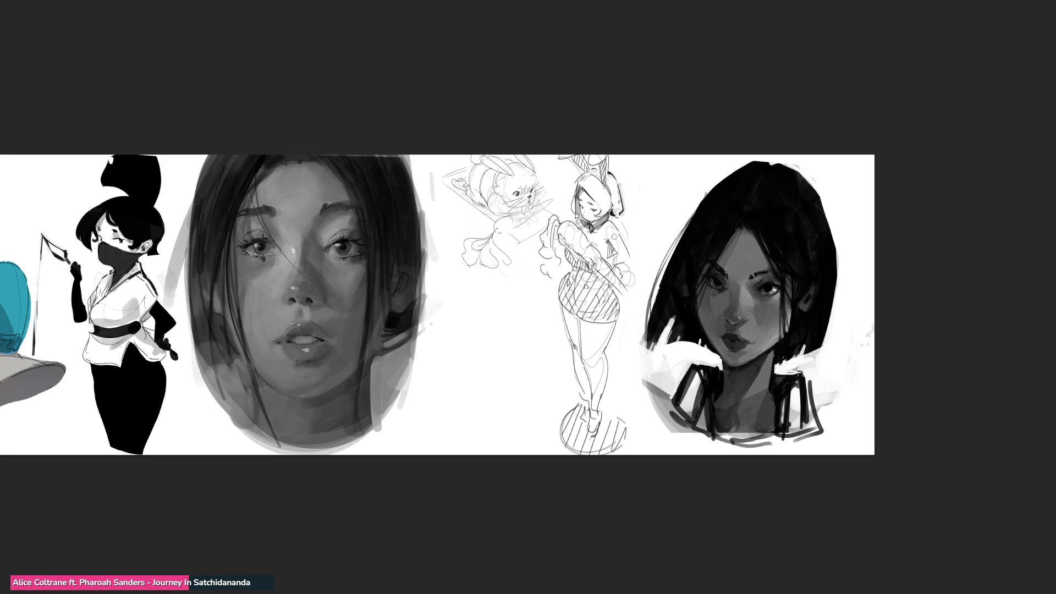
# - Darken the bunny girl's armpit, chest, arm ruffle and leg contours, then zoom out
pyautogui.moveTo(607, 241); pyautogui.dragTo(609, 259)
pyautogui.moveTo(586, 233); pyautogui.dragTo(600, 230)
pyautogui.moveTo(567, 241); pyautogui.dragTo(627, 299)
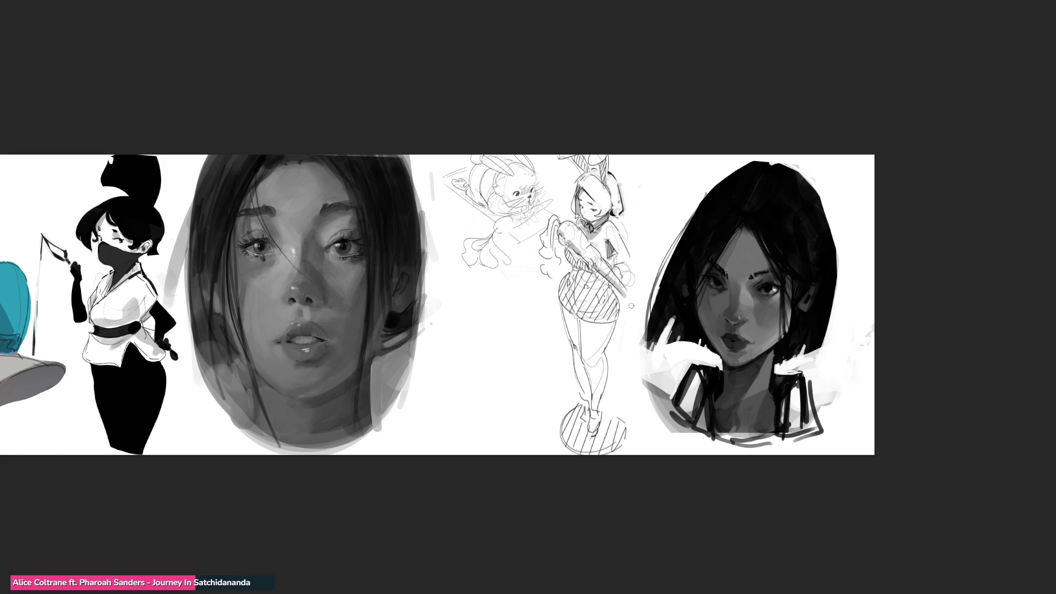
pyautogui.moveTo(556, 222); pyautogui.dragTo(555, 283)
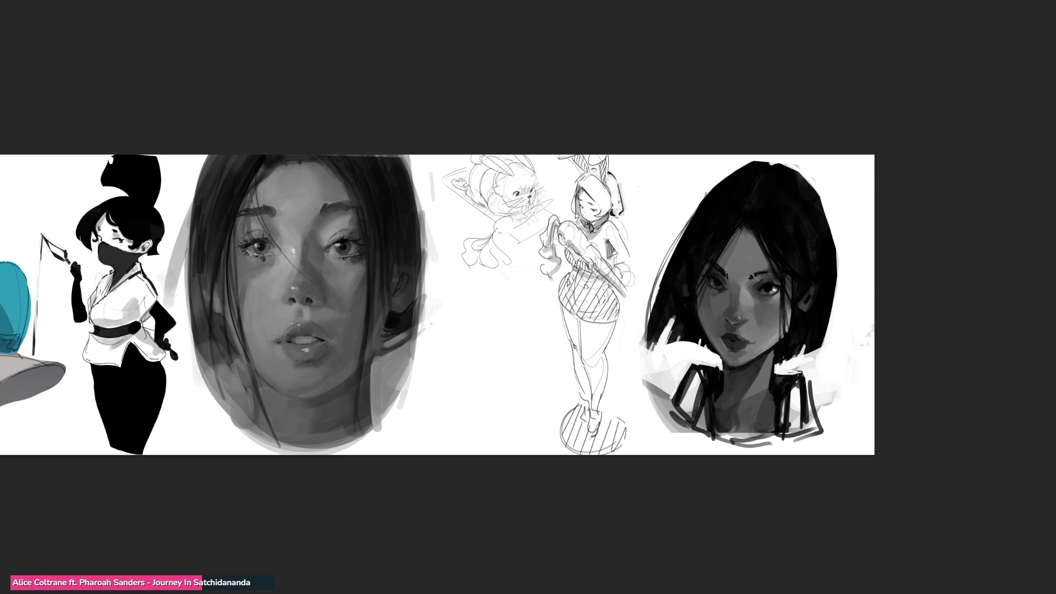
pyautogui.moveTo(575, 349)
pyautogui.mouseDown()
pyautogui.moveTo(589, 418)
pyautogui.moveTo(593, 342)
pyautogui.mouseUp()
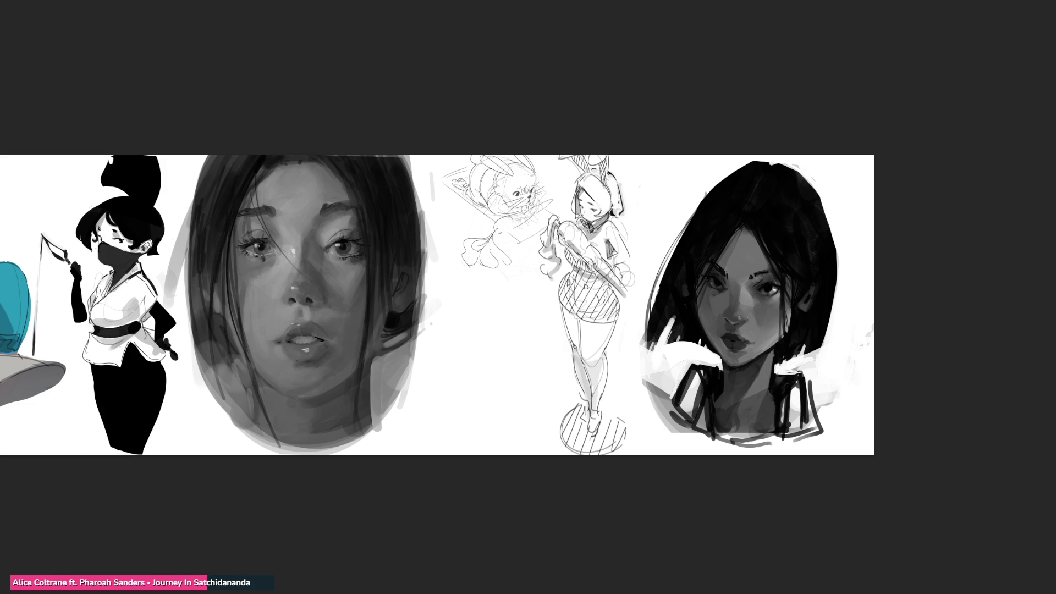
pyautogui.hotkey('ctrl', '-')
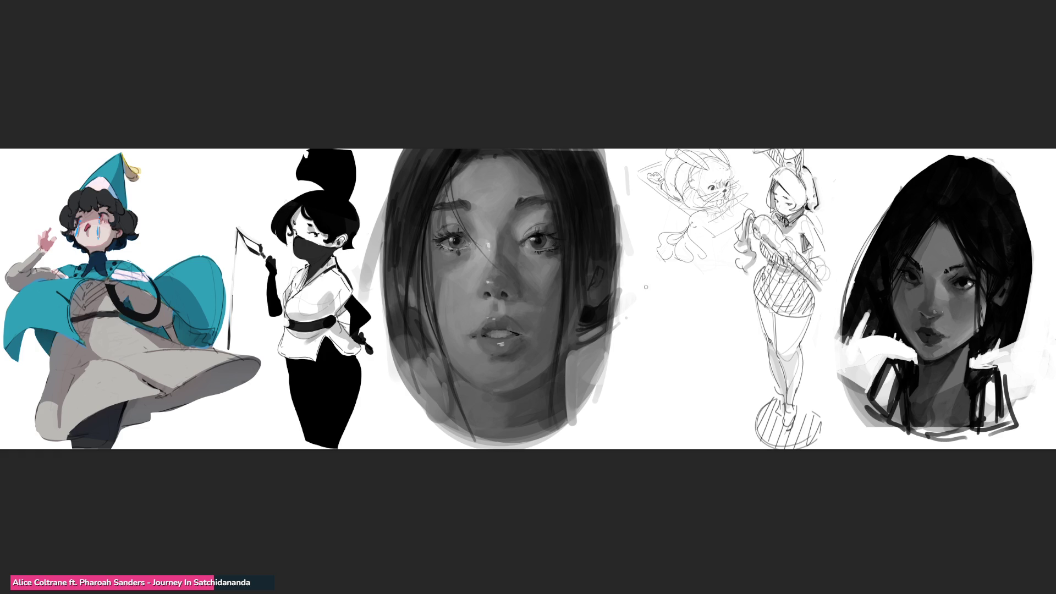
# - Hand-letter a B with an R below it on the blank canvas beside the face
pyautogui.moveTo(640, 287)
pyautogui.mouseDown()
pyautogui.moveTo(649, 317)
pyautogui.moveTo(644, 297)
pyautogui.mouseUp()
pyautogui.moveTo(649, 336)
pyautogui.mouseDown()
pyautogui.moveTo(646, 347)
pyautogui.moveTo(680, 334)
pyautogui.moveTo(676, 384)
pyautogui.moveTo(681, 376)
pyautogui.moveTo(654, 395)
pyautogui.mouseUp()
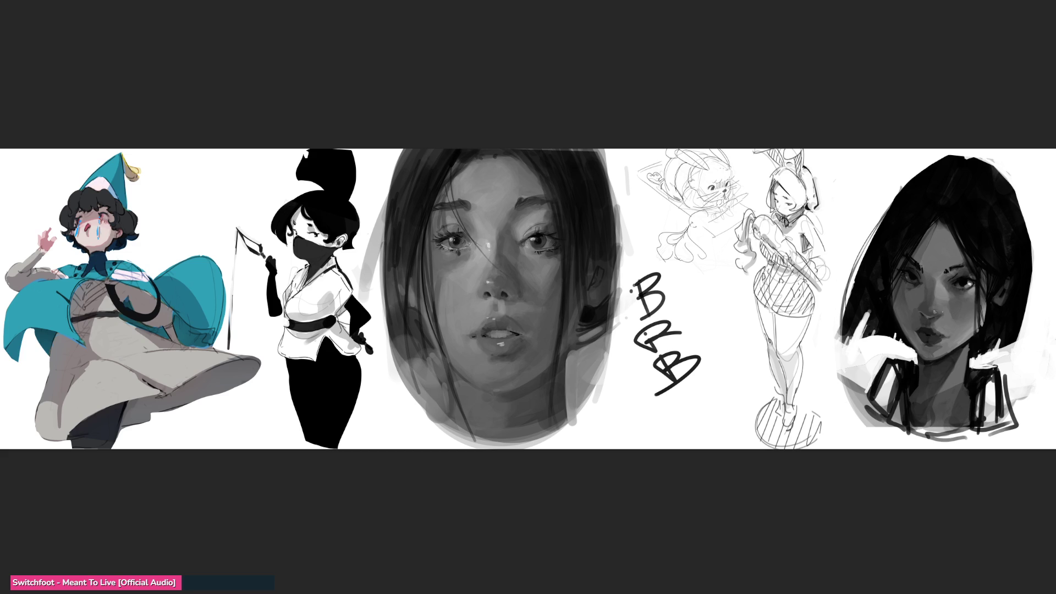
# - Hatch across the bunny girl's arm and hip and lasso-select her ear, arm, skirt and foot
pyautogui.moveTo(696, 300); pyautogui.dragTo(717, 368)
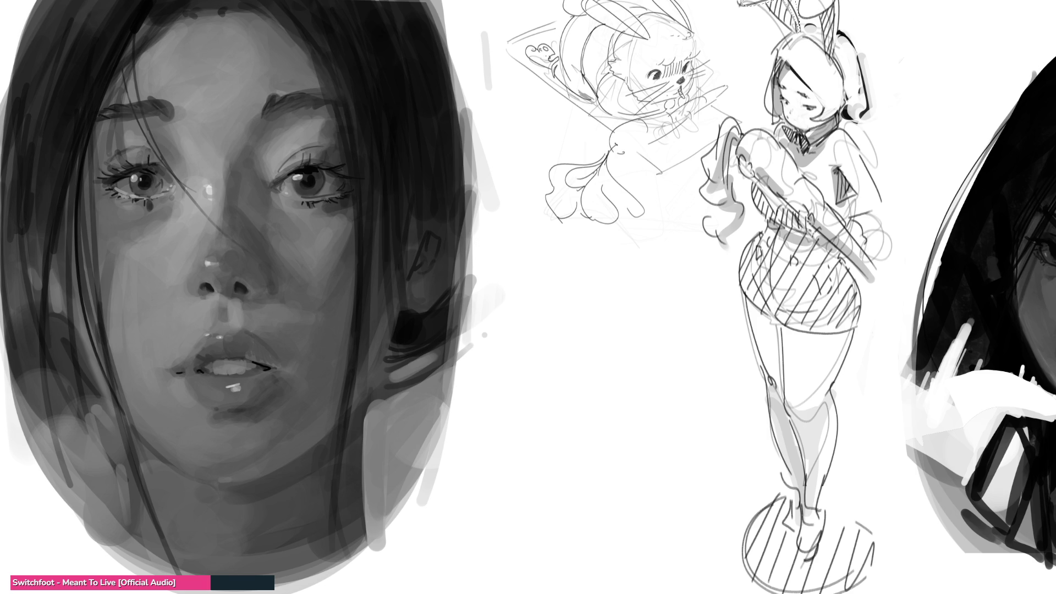
pyautogui.moveTo(839, 10)
pyautogui.mouseDown()
pyautogui.moveTo(834, 63)
pyautogui.moveTo(843, 17)
pyautogui.moveTo(808, 39)
pyautogui.moveTo(823, 46)
pyautogui.moveTo(799, 28)
pyautogui.moveTo(846, 65)
pyautogui.moveTo(847, 83)
pyautogui.moveTo(850, 28)
pyautogui.moveTo(801, 135)
pyautogui.moveTo(789, 132)
pyautogui.moveTo(808, 159)
pyautogui.moveTo(830, 108)
pyautogui.mouseUp()
pyautogui.moveTo(754, 183)
pyautogui.mouseDown()
pyautogui.moveTo(781, 221)
pyautogui.moveTo(804, 219)
pyautogui.moveTo(811, 242)
pyautogui.moveTo(772, 225)
pyautogui.moveTo(755, 187)
pyautogui.mouseUp()
pyautogui.moveTo(792, 207); pyautogui.dragTo(804, 229)
pyautogui.moveTo(836, 250)
pyautogui.mouseDown()
pyautogui.moveTo(864, 311)
pyautogui.moveTo(850, 333)
pyautogui.moveTo(796, 333)
pyautogui.moveTo(747, 295)
pyautogui.moveTo(745, 264)
pyautogui.moveTo(765, 236)
pyautogui.mouseUp()
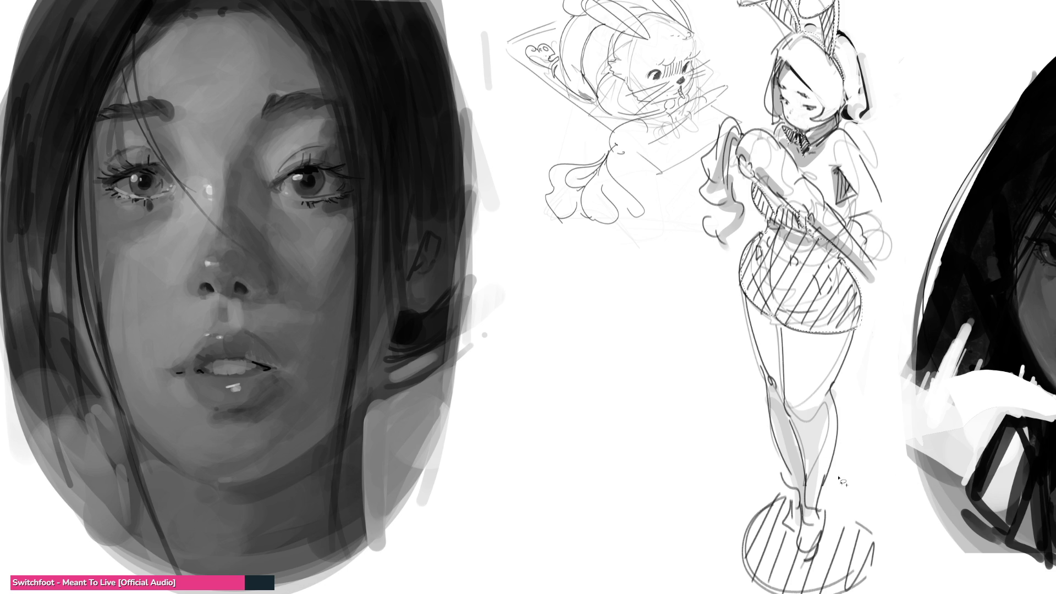
pyautogui.moveTo(818, 497)
pyautogui.mouseDown()
pyautogui.moveTo(822, 538)
pyautogui.moveTo(809, 553)
pyautogui.moveTo(804, 502)
pyautogui.moveTo(790, 482)
pyautogui.moveTo(784, 495)
pyautogui.moveTo(799, 533)
pyautogui.moveTo(807, 494)
pyautogui.mouseUp()
# - Fill the selected skirt and ears dark grey with a large brush, paint the shoes, then zoom out
pyautogui.press('b')
pyautogui.press(']')
pyautogui.press(']')
pyautogui.press(']')
pyautogui.hotkey('shift', 'BackSpace')
pyautogui.moveTo(794, 459); pyautogui.dragTo(806, 512)
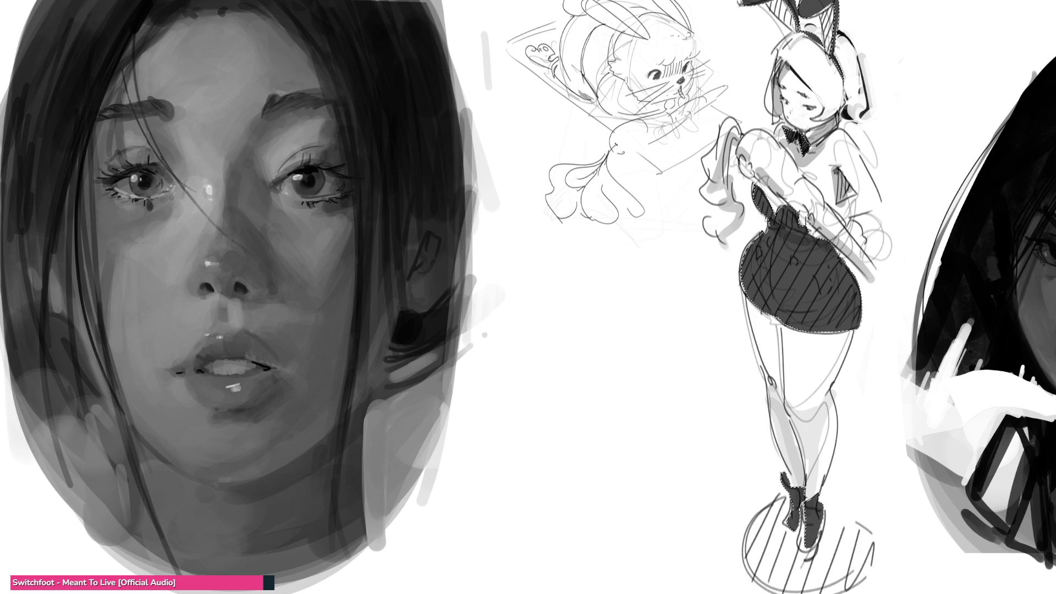
pyautogui.hotkey('ctrl', '-')
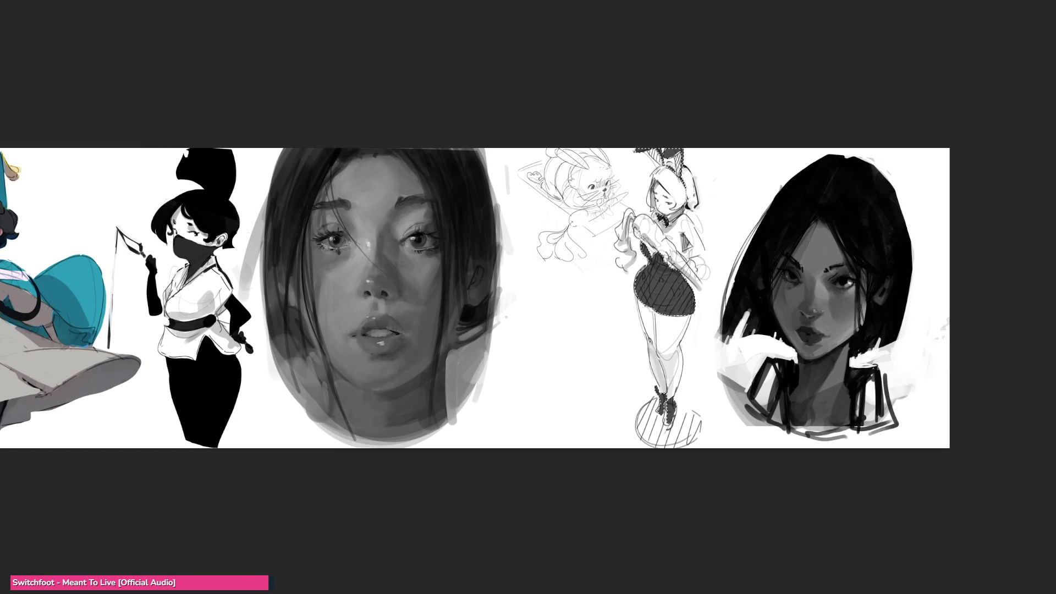
# - Deselect, add a small dark stroke near the bunny girl's hand and undo its stray extension
pyautogui.hotkey('ctrl', 'd')
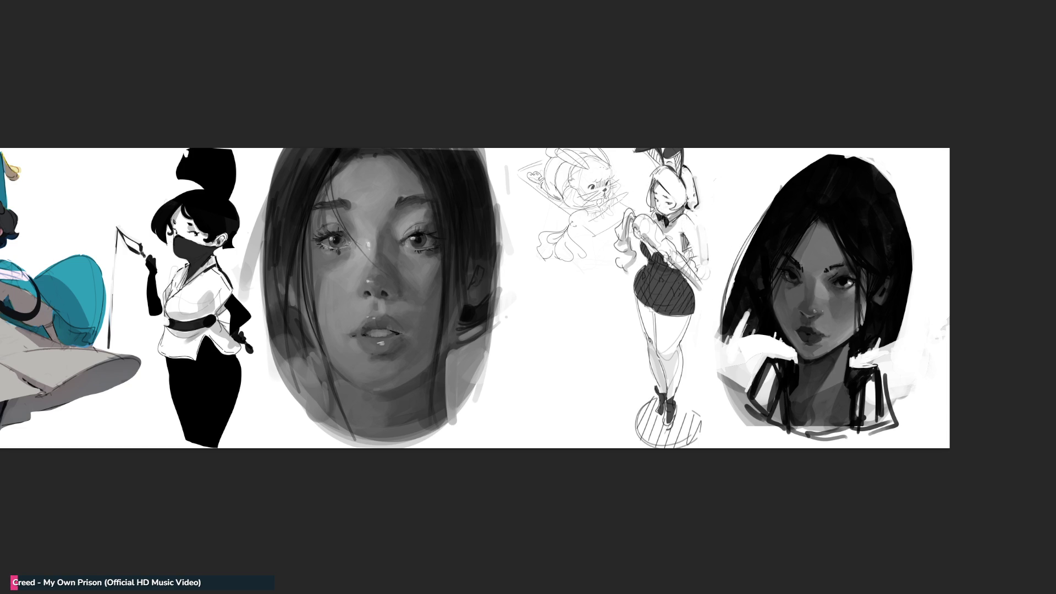
pyautogui.moveTo(704, 260)
pyautogui.mouseDown()
pyautogui.moveTo(692, 256)
pyautogui.moveTo(705, 259)
pyautogui.mouseUp()
pyautogui.hotkey('ctrl', 'z')
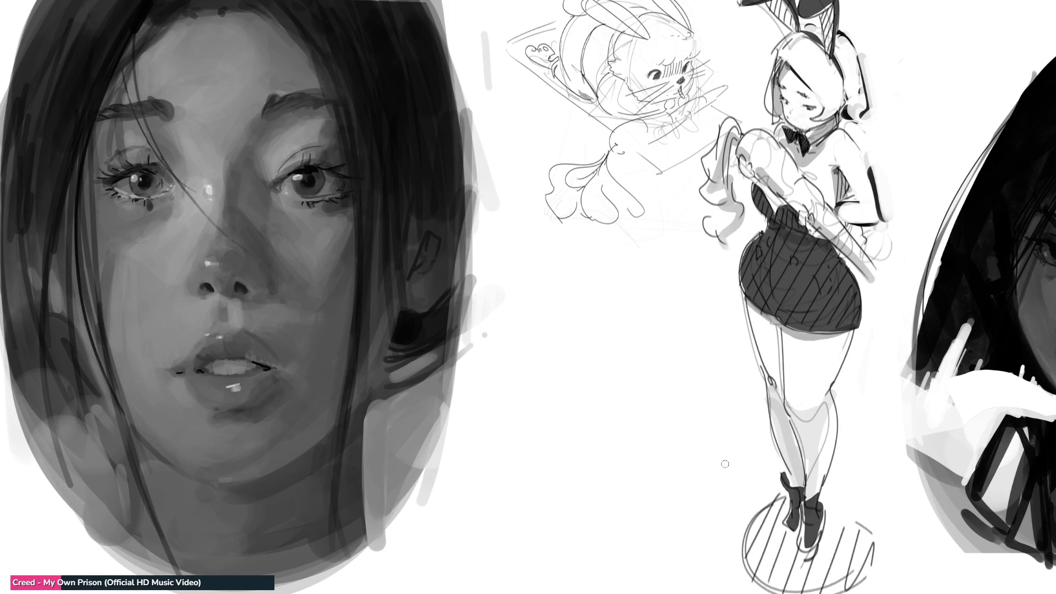
# - Darken the portrait's upper lip, earring, eye surroundings, nose, cheeks and jaw with a medium brush
pyautogui.moveTo(183, 367)
pyautogui.mouseDown()
pyautogui.moveTo(224, 343)
pyautogui.moveTo(268, 362)
pyautogui.moveTo(201, 354)
pyautogui.moveTo(208, 379)
pyautogui.moveTo(261, 370)
pyautogui.moveTo(214, 370)
pyautogui.moveTo(231, 394)
pyautogui.moveTo(268, 369)
pyautogui.mouseUp()
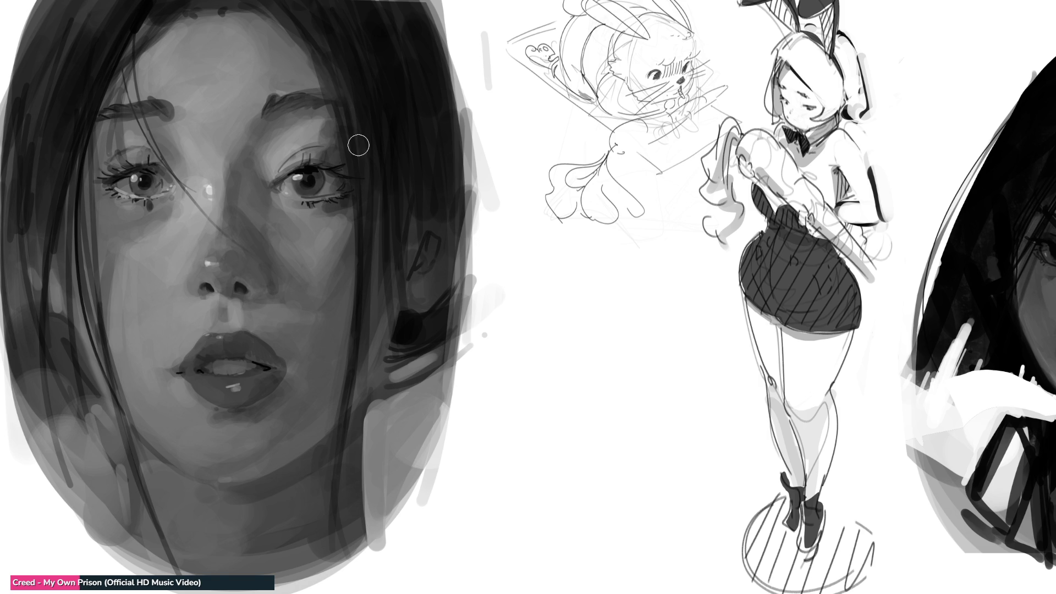
pyautogui.press(']')
pyautogui.press(']')
pyautogui.press(']')
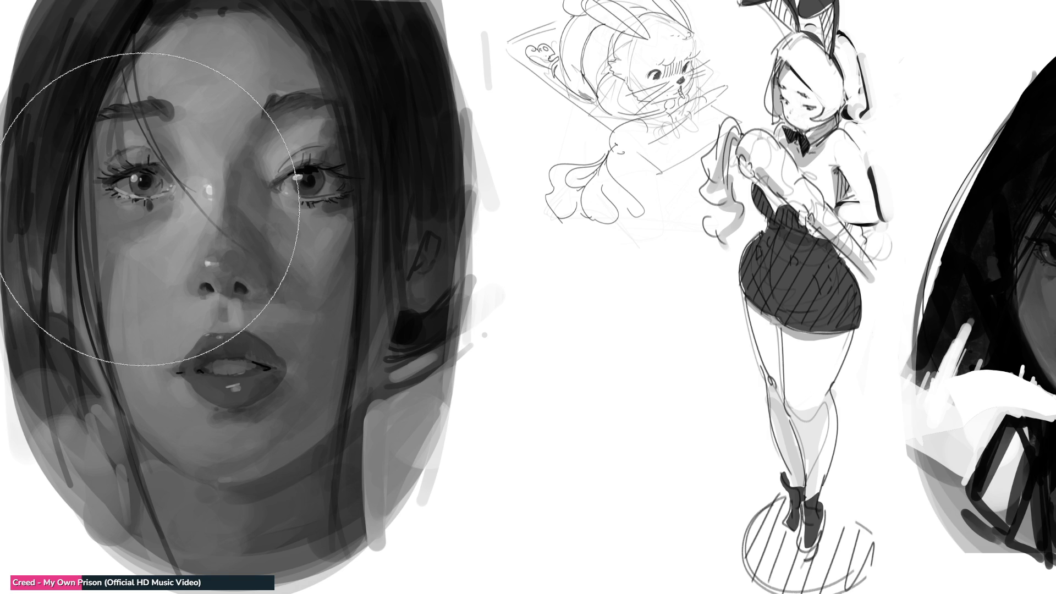
pyautogui.press('[')
pyautogui.press('[')
pyautogui.press('[')
pyautogui.press('[')
pyautogui.press('[')
pyautogui.press('[')
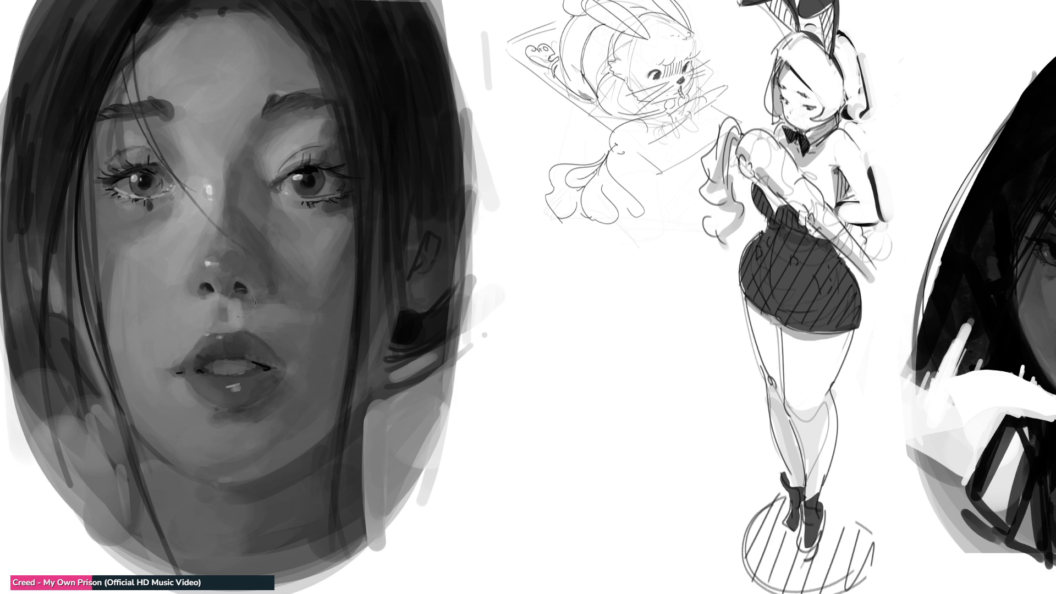
pyautogui.moveTo(424, 330); pyautogui.dragTo(426, 333)
pyautogui.click(425, 333)
pyautogui.press(']')
pyautogui.press(']')
pyautogui.press(']')
pyautogui.moveTo(314, 170)
pyautogui.mouseDown()
pyautogui.moveTo(377, 170)
pyautogui.moveTo(446, 123)
pyautogui.moveTo(311, 165)
pyautogui.moveTo(337, 170)
pyautogui.moveTo(320, 147)
pyautogui.moveTo(319, 177)
pyautogui.moveTo(285, 189)
pyautogui.mouseUp()
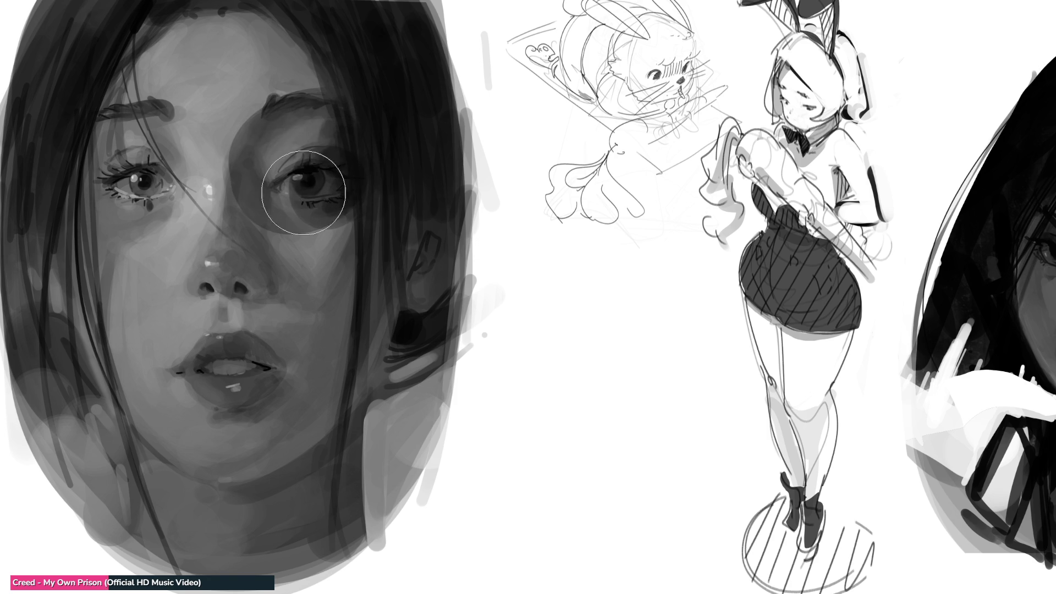
pyautogui.moveTo(145, 177); pyautogui.dragTo(148, 176)
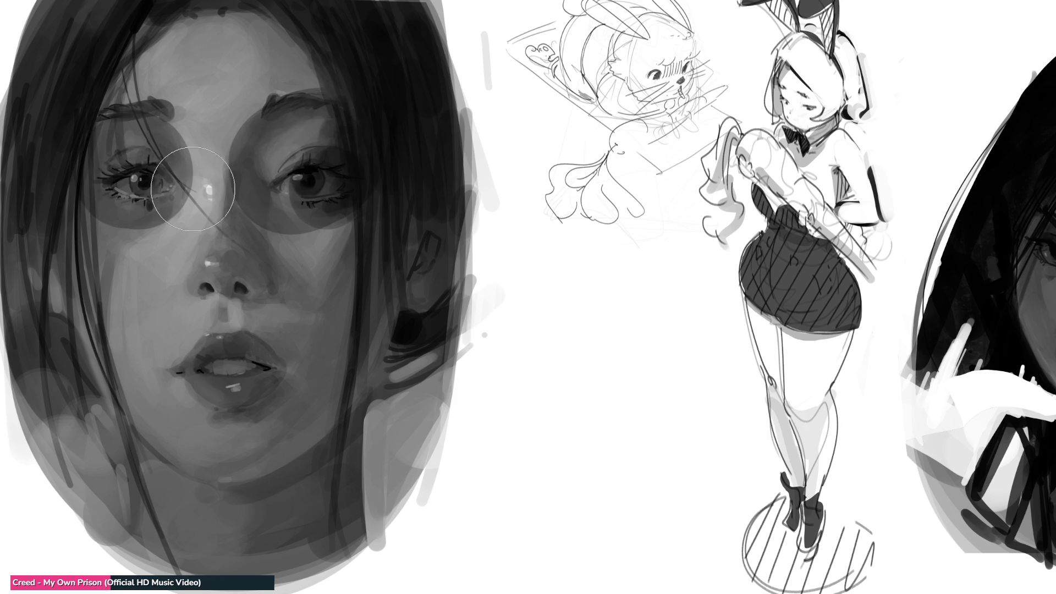
pyautogui.moveTo(226, 269); pyautogui.dragTo(220, 259)
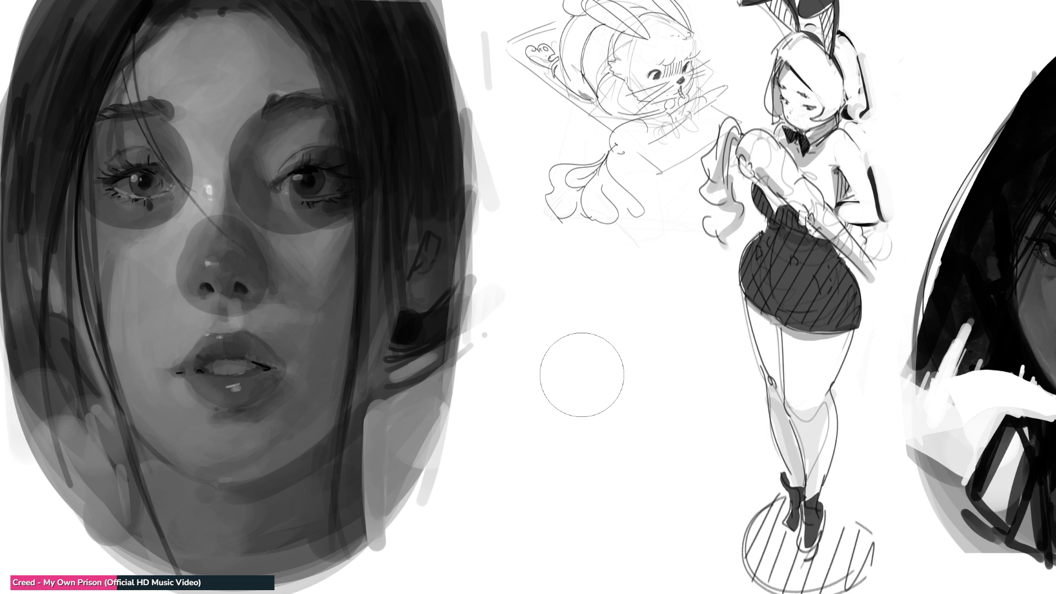
pyautogui.moveTo(379, 242); pyautogui.dragTo(324, 418)
pyautogui.moveTo(91, 276)
pyautogui.mouseDown()
pyautogui.moveTo(94, 349)
pyautogui.moveTo(147, 422)
pyautogui.mouseUp()
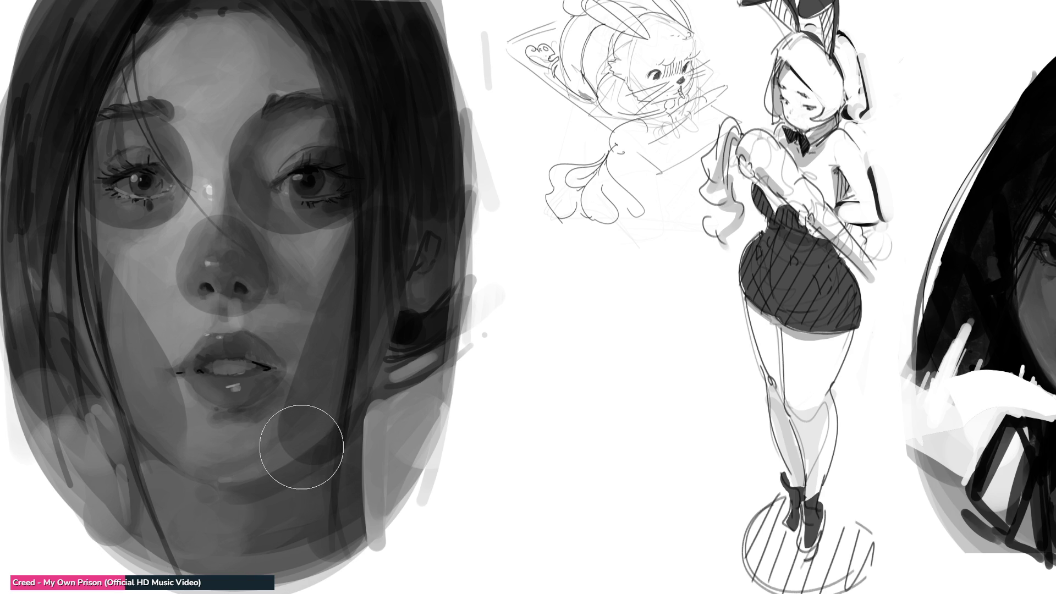
pyautogui.moveTo(301, 446); pyautogui.dragTo(306, 406)
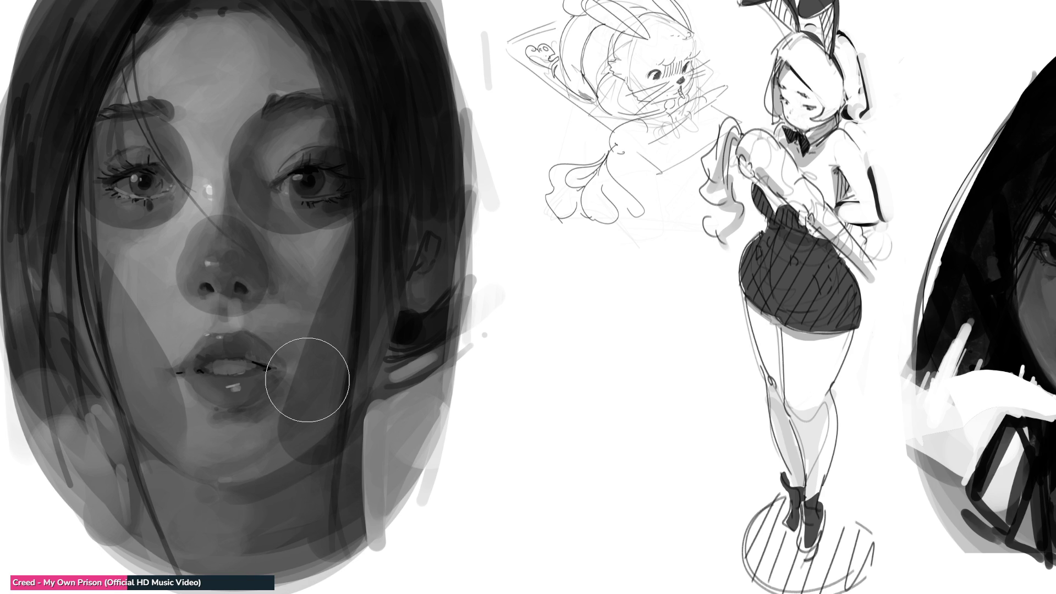
# - With a smaller brush, lighten the nose bridge, under the nose, cheek and skin under both eyes
pyautogui.press('[')
pyautogui.press('[')
pyautogui.press('[')
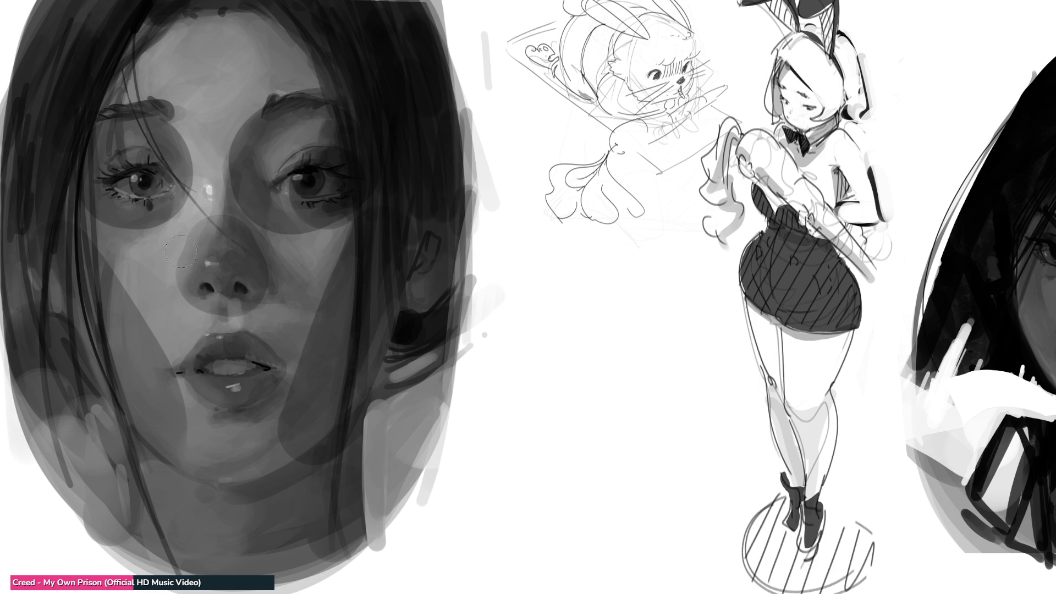
pyautogui.moveTo(184, 167); pyautogui.dragTo(184, 143)
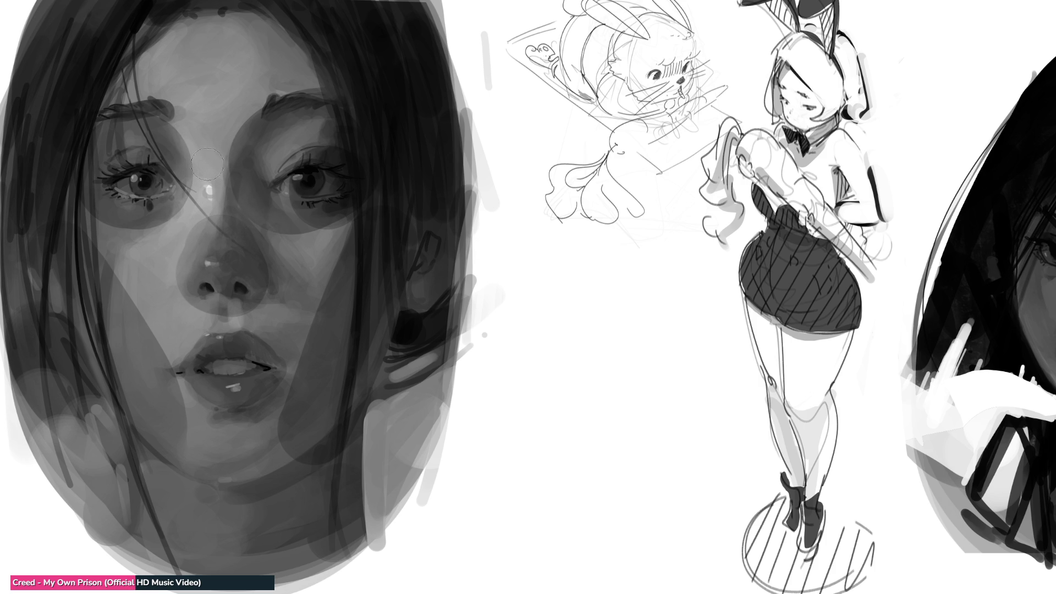
pyautogui.moveTo(254, 242); pyautogui.dragTo(228, 231)
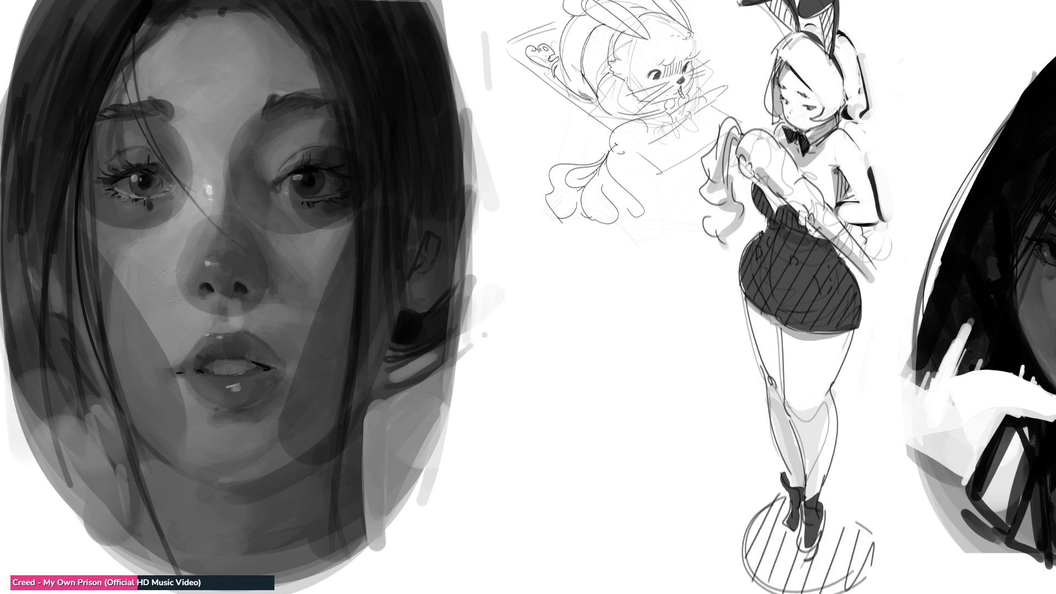
pyautogui.moveTo(245, 309); pyautogui.dragTo(228, 316)
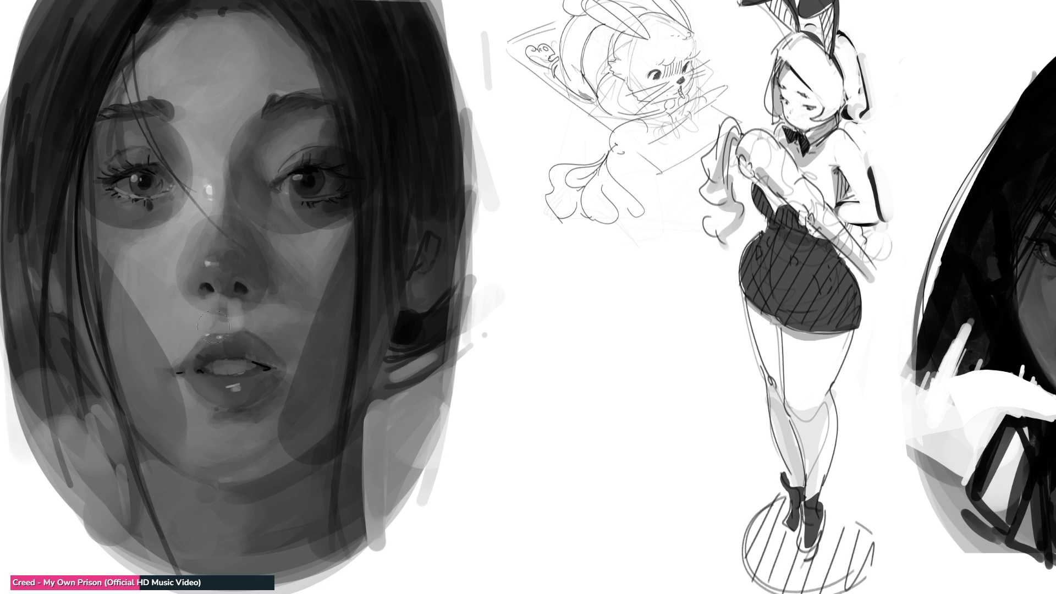
pyautogui.moveTo(171, 393); pyautogui.dragTo(149, 330)
pyautogui.moveTo(117, 222); pyautogui.dragTo(186, 224)
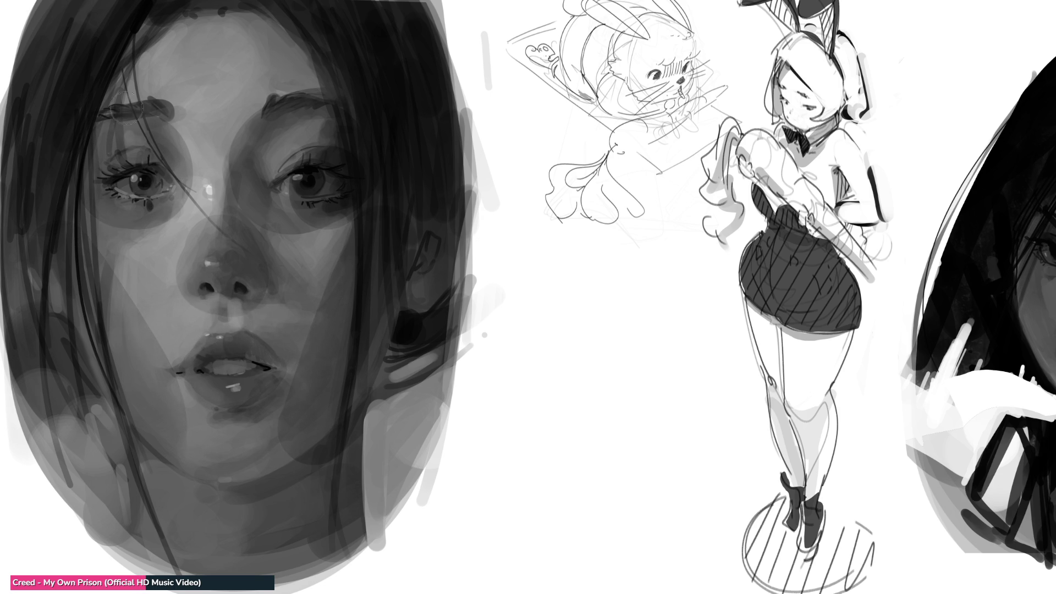
pyautogui.moveTo(126, 208); pyautogui.dragTo(143, 190)
pyautogui.moveTo(82, 212); pyautogui.dragTo(96, 208)
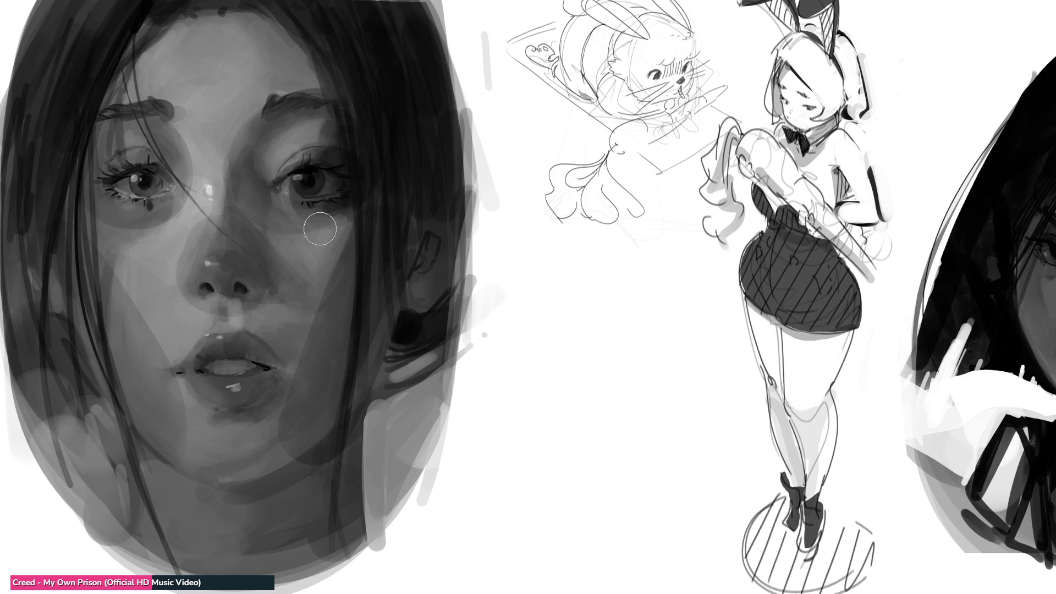
pyautogui.moveTo(325, 182); pyautogui.dragTo(288, 187)
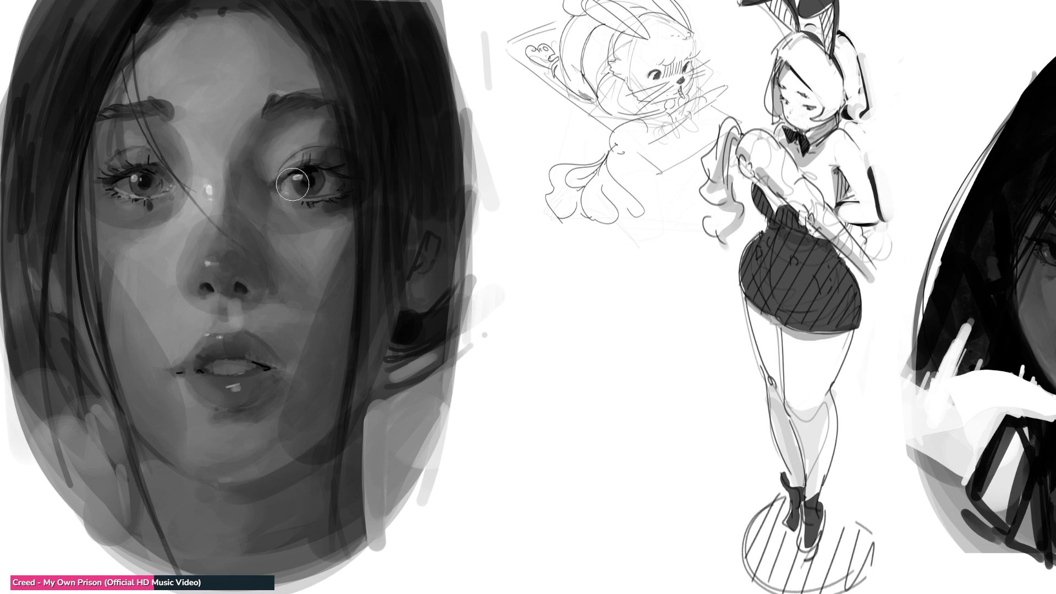
pyautogui.moveTo(182, 197); pyautogui.dragTo(137, 201)
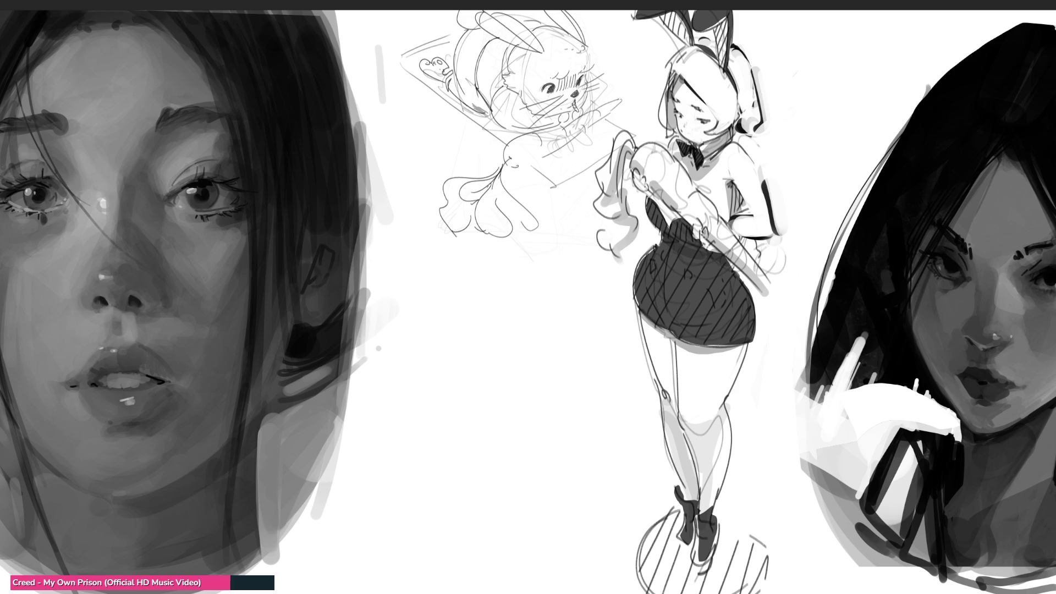
# - Shrink the brush to a very small size and dab the first dark nostril dot
pyautogui.press(']')
pyautogui.press(']')
pyautogui.press(']')
pyautogui.press('[')
pyautogui.press('[')
pyautogui.press('[')
pyautogui.click(430, 410)
# - Dab and shape two dark nostrils for the nose study
pyautogui.click(453, 436)
pyautogui.moveTo(427, 419)
pyautogui.mouseDown()
pyautogui.moveTo(461, 437)
pyautogui.moveTo(424, 410)
pyautogui.mouseUp()
pyautogui.moveTo(507, 435)
pyautogui.mouseDown()
pyautogui.moveTo(555, 424)
pyautogui.moveTo(507, 438)
pyautogui.mouseUp()
# - With a larger brush, block in the grey nose base, lower contour, sides and light-grey bridge, dabbing a tip highlight
pyautogui.press(']')
pyautogui.press(']')
pyautogui.press(']')
pyautogui.moveTo(400, 427)
pyautogui.mouseDown()
pyautogui.moveTo(426, 448)
pyautogui.moveTo(556, 425)
pyautogui.mouseUp()
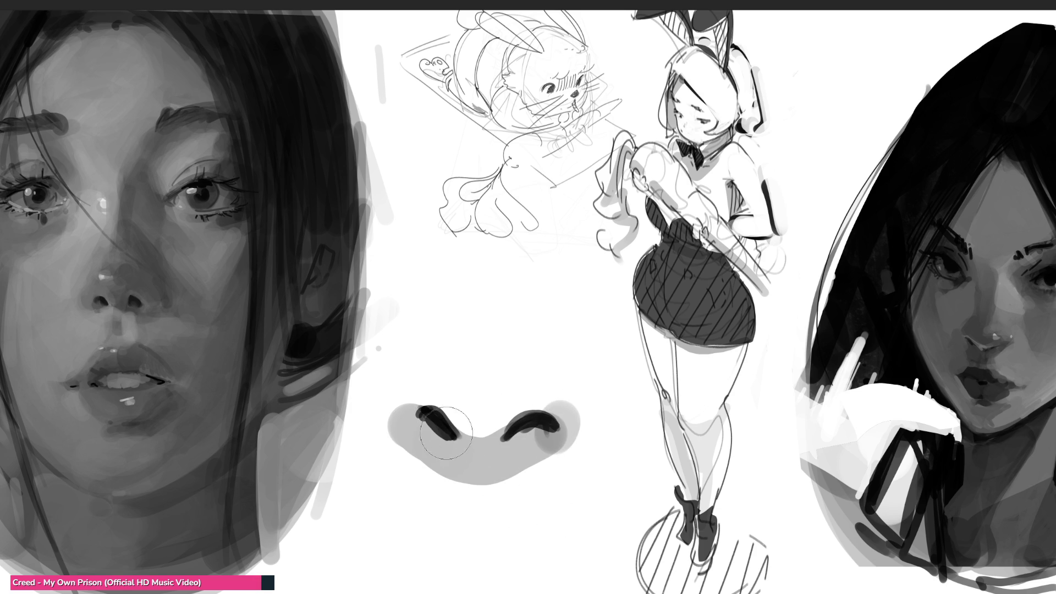
pyautogui.moveTo(428, 447)
pyautogui.mouseDown()
pyautogui.moveTo(512, 440)
pyautogui.moveTo(424, 445)
pyautogui.moveTo(479, 484)
pyautogui.mouseUp()
pyautogui.moveTo(440, 357)
pyautogui.mouseDown()
pyautogui.moveTo(495, 407)
pyautogui.moveTo(436, 310)
pyautogui.moveTo(444, 278)
pyautogui.mouseUp()
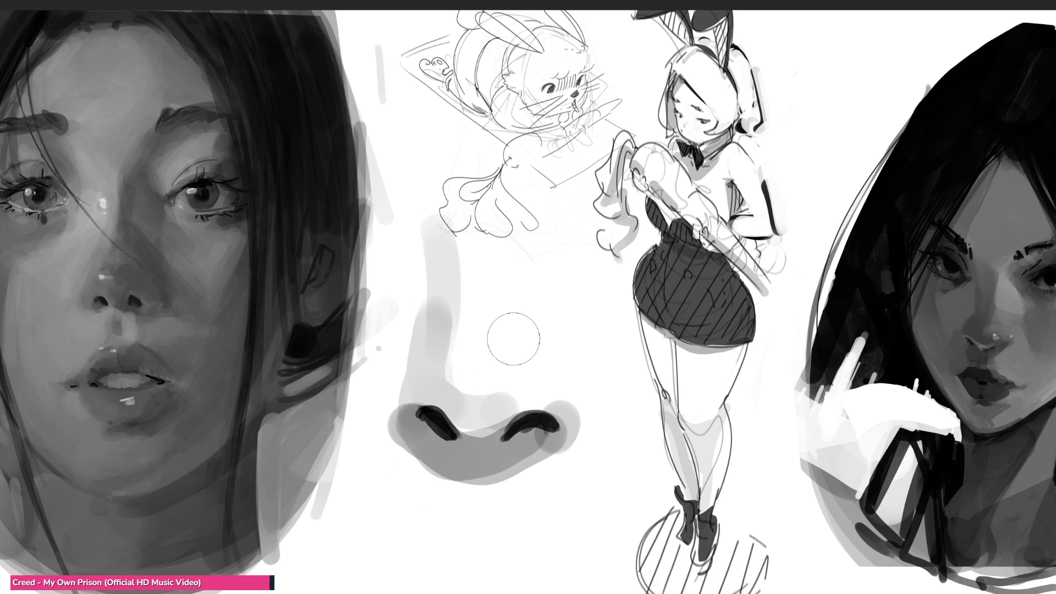
pyautogui.moveTo(533, 233); pyautogui.dragTo(533, 311)
pyautogui.moveTo(536, 352); pyautogui.dragTo(534, 375)
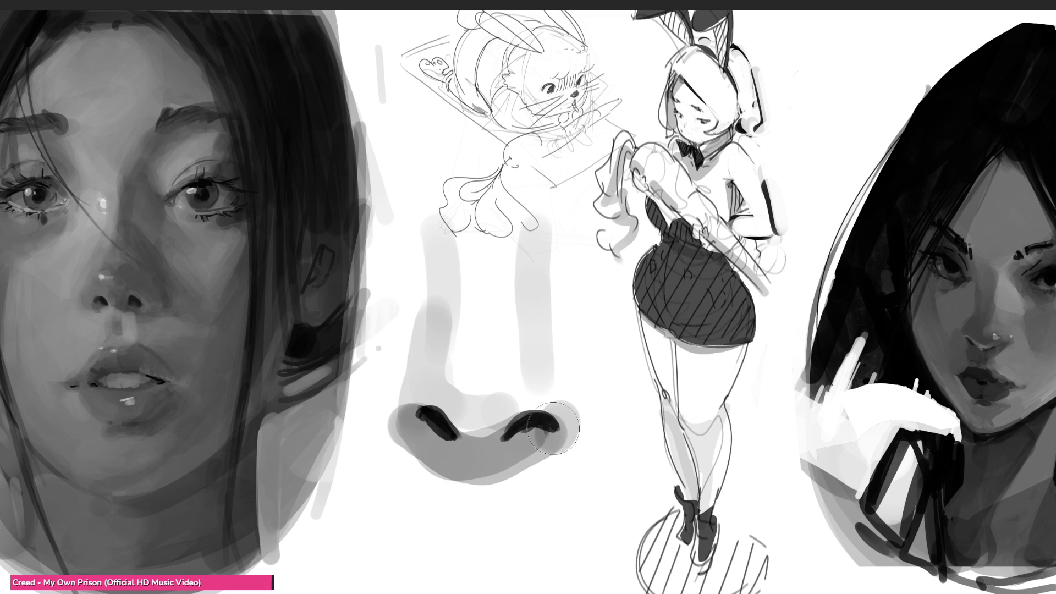
pyautogui.moveTo(484, 263)
pyautogui.mouseDown()
pyautogui.moveTo(503, 429)
pyautogui.moveTo(473, 369)
pyautogui.mouseUp()
pyautogui.moveTo(477, 237); pyautogui.dragTo(478, 258)
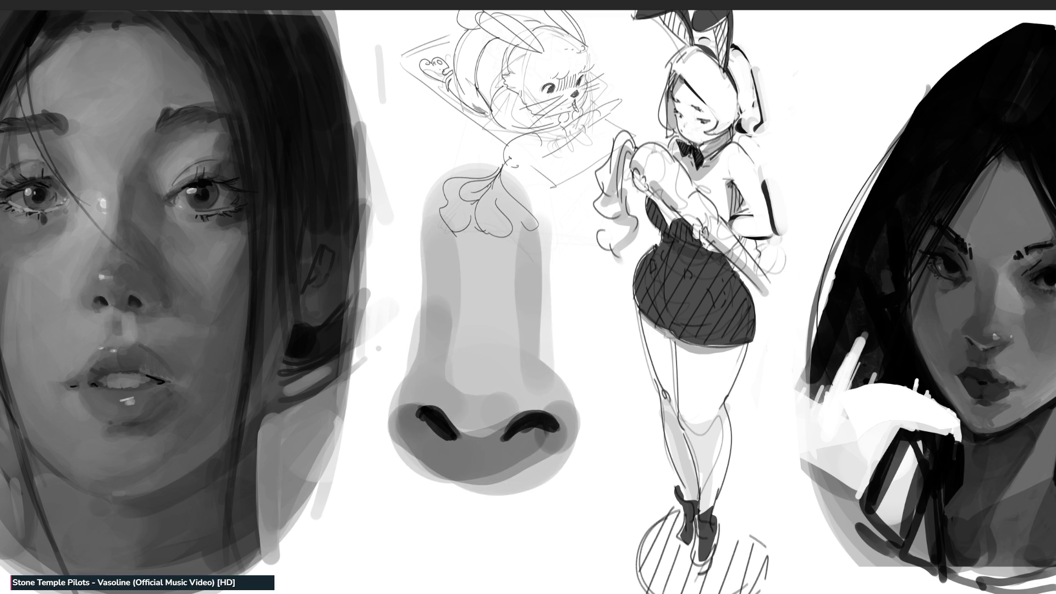
pyautogui.click(479, 390)
# - Dab white highlights around the nose tip and right side and stroke one down the bridge
pyautogui.click(492, 379)
pyautogui.click(501, 393)
pyautogui.click(487, 402)
pyautogui.click(490, 390)
pyautogui.moveTo(495, 256); pyautogui.dragTo(494, 329)
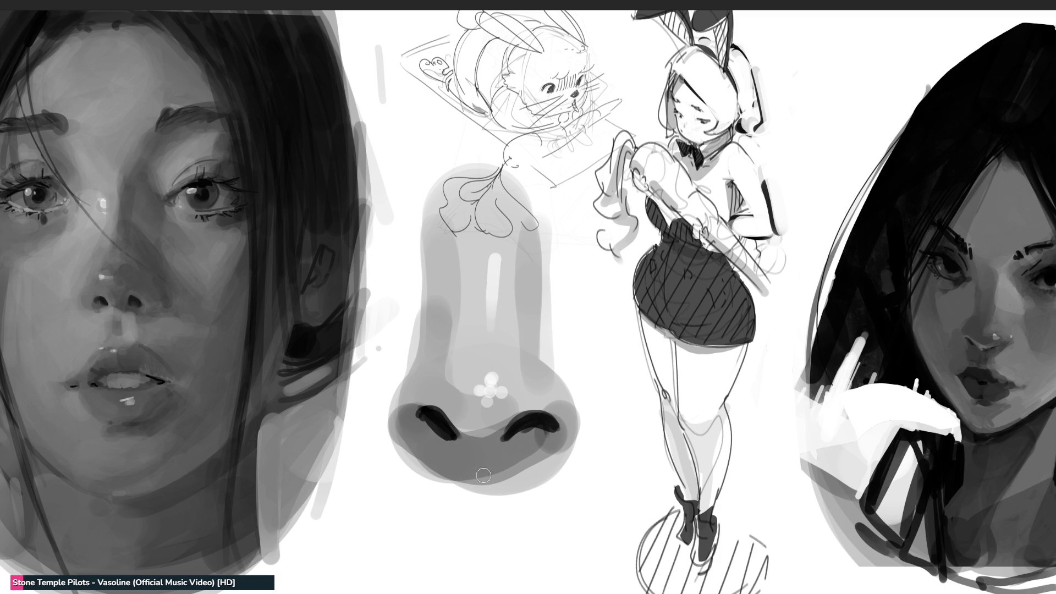
pyautogui.click(538, 392)
# - With a larger brush, shade the bridge sides and soften the edges around the nostrils
pyautogui.press(']')
pyautogui.press(']')
pyautogui.press(']')
pyautogui.moveTo(542, 208); pyautogui.dragTo(540, 278)
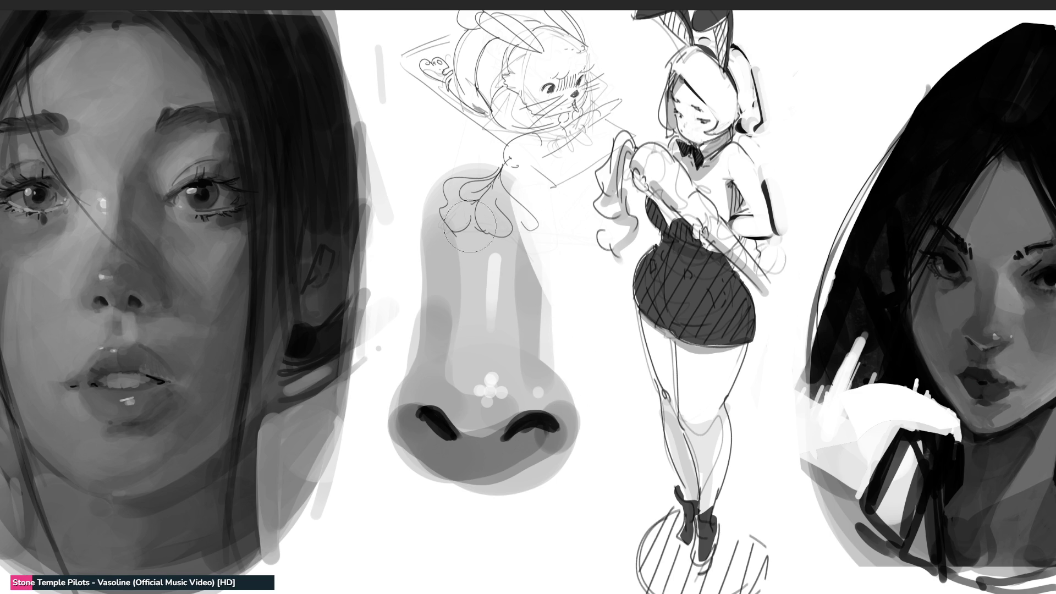
pyautogui.moveTo(440, 172); pyautogui.dragTo(439, 286)
pyautogui.moveTo(423, 200)
pyautogui.mouseDown()
pyautogui.moveTo(418, 479)
pyautogui.moveTo(401, 465)
pyautogui.mouseUp()
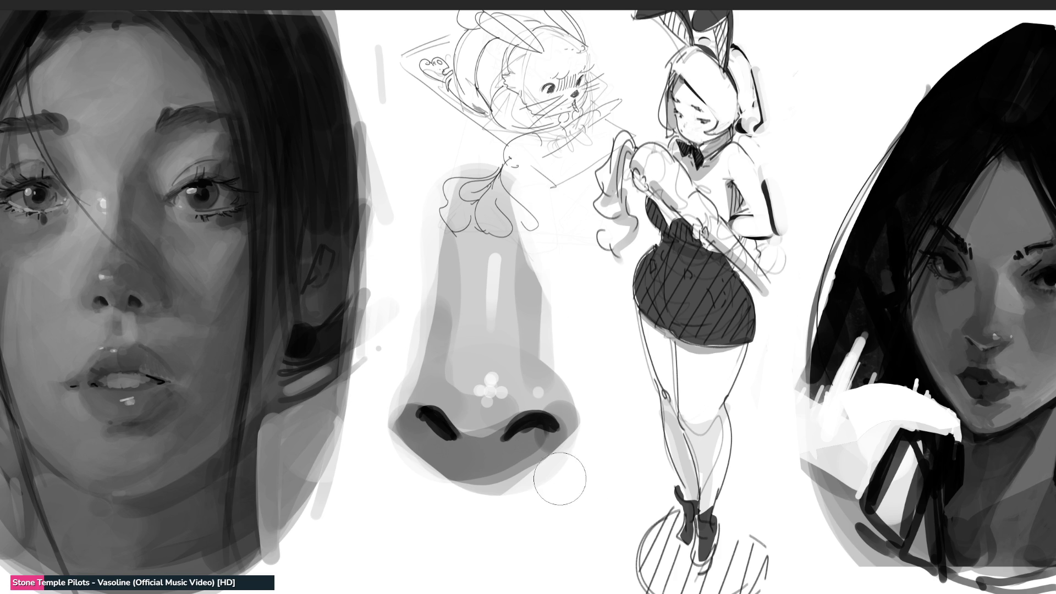
pyautogui.moveTo(558, 459)
pyautogui.mouseDown()
pyautogui.moveTo(536, 437)
pyautogui.moveTo(503, 473)
pyautogui.mouseUp()
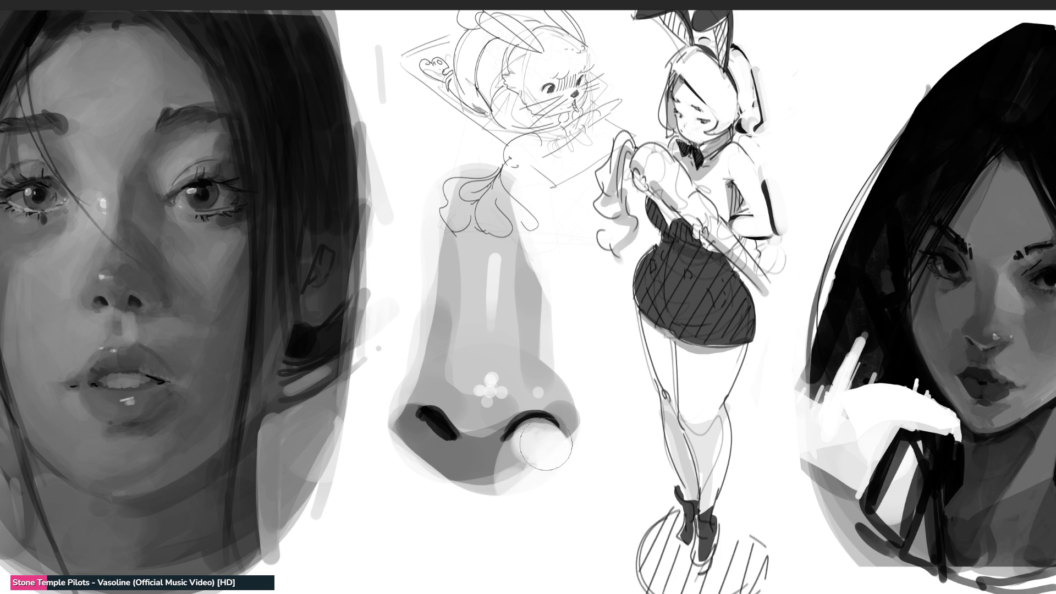
pyautogui.moveTo(385, 440)
pyautogui.mouseDown()
pyautogui.moveTo(407, 468)
pyautogui.moveTo(514, 487)
pyautogui.mouseUp()
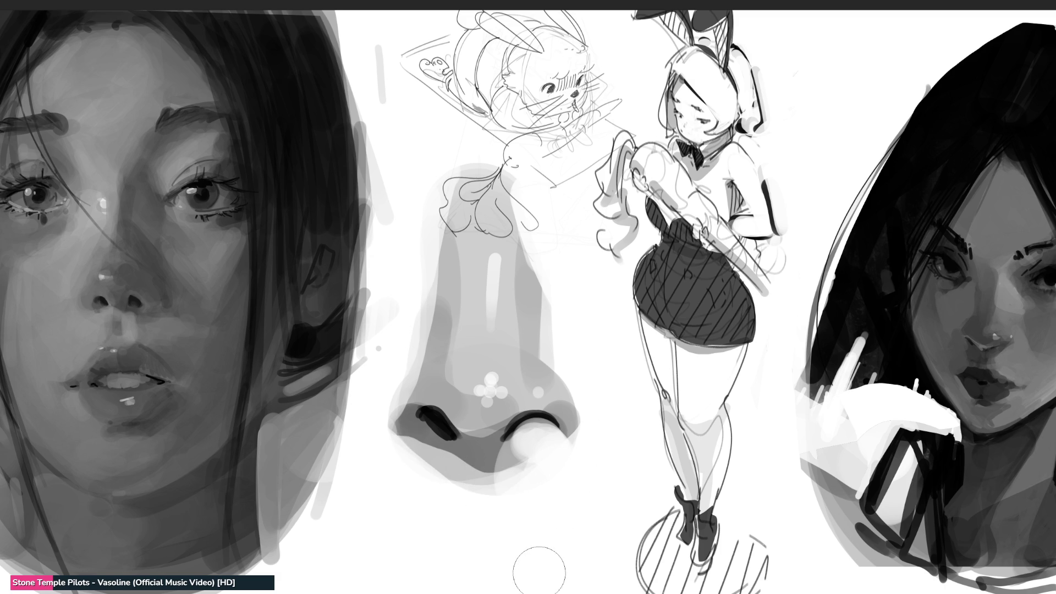
pyautogui.moveTo(513, 444)
pyautogui.mouseDown()
pyautogui.moveTo(547, 434)
pyautogui.moveTo(539, 442)
pyautogui.mouseUp()
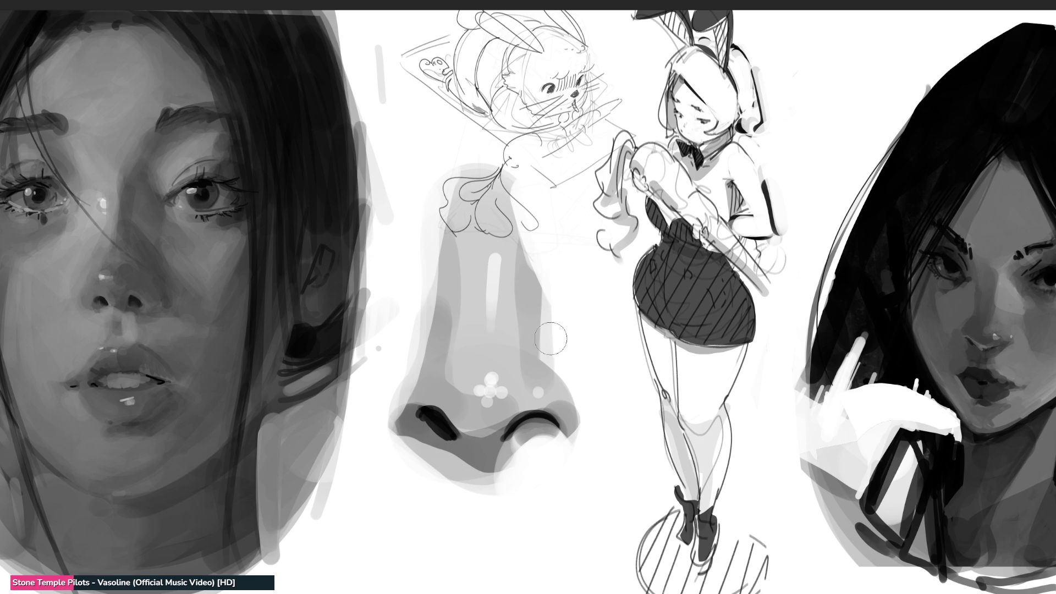
# - Wipe out the nose study with a large eraser, then return to the brush
pyautogui.press('e')
pyautogui.moveTo(533, 407)
pyautogui.mouseDown()
pyautogui.moveTo(479, 253)
pyautogui.moveTo(518, 460)
pyautogui.moveTo(439, 426)
pyautogui.moveTo(477, 263)
pyautogui.moveTo(483, 465)
pyautogui.moveTo(414, 407)
pyautogui.moveTo(525, 386)
pyautogui.mouseUp()
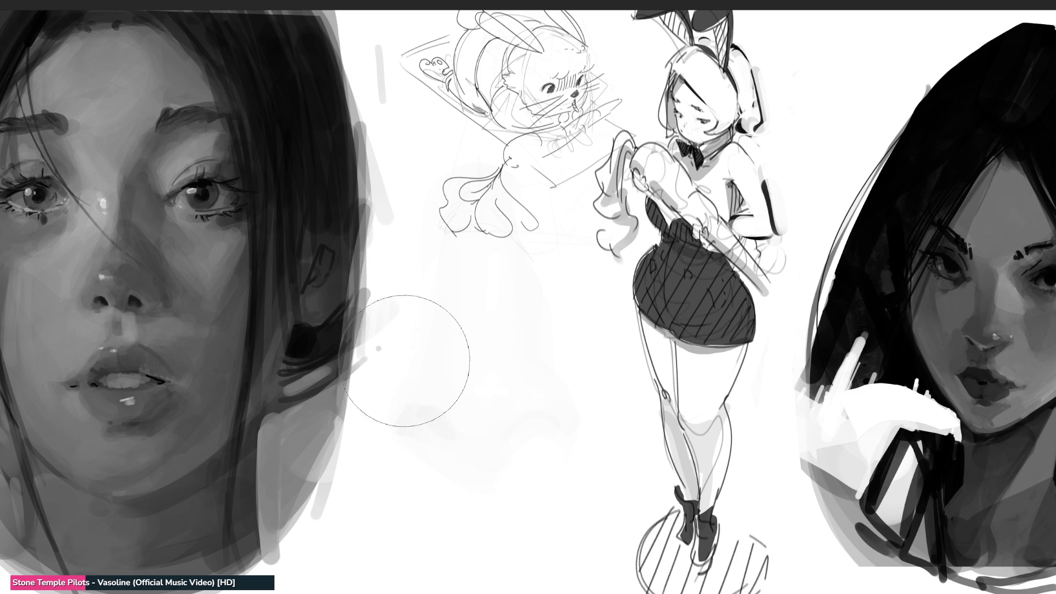
pyautogui.press('e')
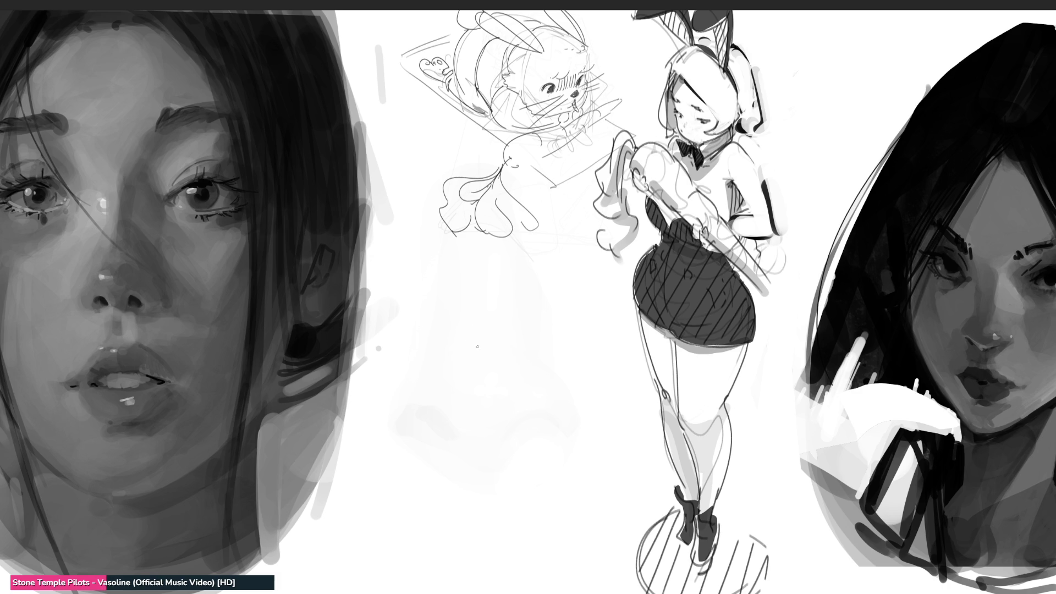
# - Sketch a box-shaped fist with knuckles, thumb curve and wrist block
pyautogui.moveTo(484, 348)
pyautogui.mouseDown()
pyautogui.moveTo(489, 378)
pyautogui.moveTo(506, 324)
pyautogui.moveTo(536, 365)
pyautogui.moveTo(495, 403)
pyautogui.moveTo(541, 379)
pyautogui.moveTo(542, 397)
pyautogui.mouseUp()
pyautogui.moveTo(533, 409)
pyautogui.mouseDown()
pyautogui.moveTo(605, 401)
pyautogui.moveTo(550, 407)
pyautogui.mouseUp()
pyautogui.moveTo(551, 386); pyautogui.dragTo(543, 373)
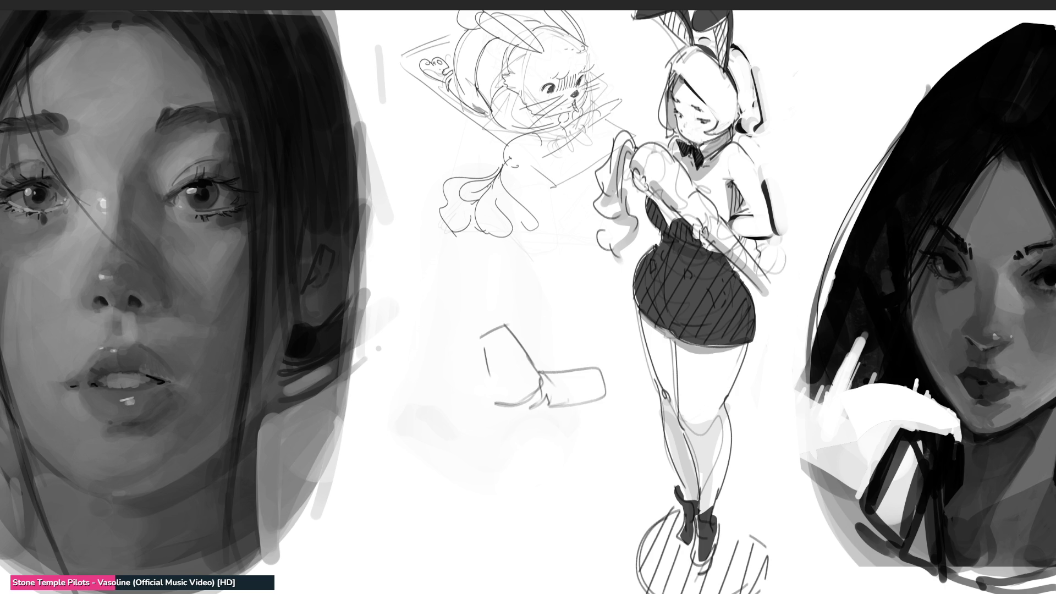
pyautogui.moveTo(502, 324); pyautogui.dragTo(487, 332)
pyautogui.moveTo(494, 343)
pyautogui.mouseDown()
pyautogui.moveTo(502, 348)
pyautogui.moveTo(486, 390)
pyautogui.moveTo(500, 404)
pyautogui.moveTo(473, 350)
pyautogui.mouseUp()
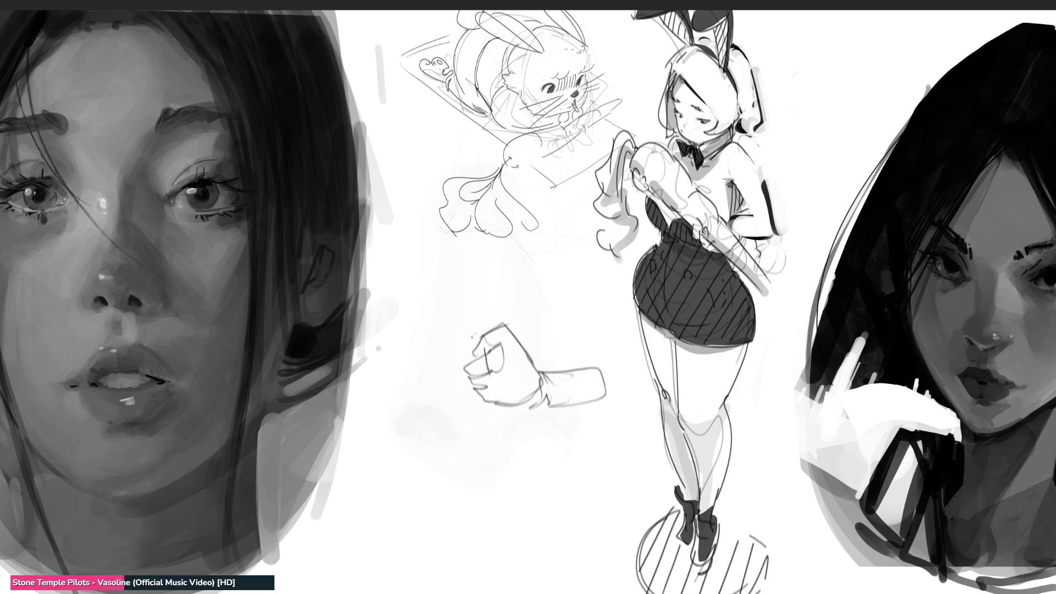
pyautogui.moveTo(487, 328)
pyautogui.mouseDown()
pyautogui.moveTo(466, 355)
pyautogui.moveTo(510, 332)
pyautogui.moveTo(476, 378)
pyautogui.moveTo(505, 384)
pyautogui.moveTo(478, 394)
pyautogui.moveTo(533, 407)
pyautogui.mouseUp()
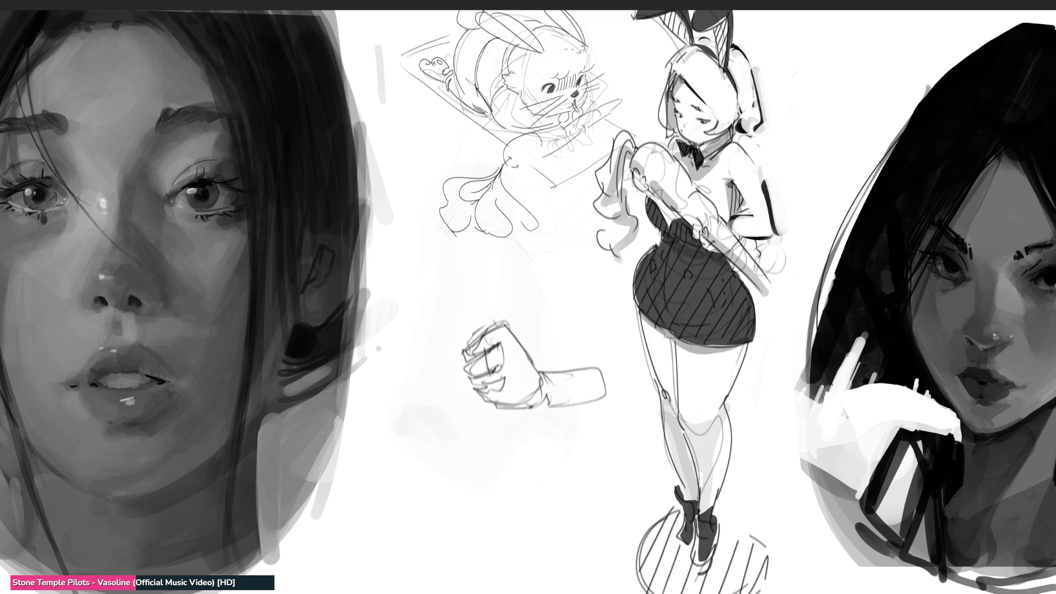
pyautogui.moveTo(500, 348); pyautogui.dragTo(504, 363)
pyautogui.moveTo(493, 326)
pyautogui.mouseDown()
pyautogui.moveTo(512, 402)
pyautogui.moveTo(548, 407)
pyautogui.mouseUp()
# - Draw a second, angular fist above the first with finger divisions and refined edges
pyautogui.moveTo(534, 293)
pyautogui.mouseDown()
pyautogui.moveTo(537, 329)
pyautogui.moveTo(561, 281)
pyautogui.moveTo(562, 332)
pyautogui.moveTo(537, 328)
pyautogui.mouseUp()
pyautogui.moveTo(562, 279); pyautogui.dragTo(568, 330)
pyautogui.moveTo(540, 293); pyautogui.dragTo(550, 315)
pyautogui.moveTo(548, 317)
pyautogui.mouseDown()
pyautogui.moveTo(584, 309)
pyautogui.moveTo(589, 326)
pyautogui.moveTo(546, 353)
pyautogui.mouseUp()
pyautogui.moveTo(565, 345)
pyautogui.mouseDown()
pyautogui.moveTo(546, 356)
pyautogui.moveTo(569, 363)
pyautogui.mouseUp()
pyautogui.moveTo(550, 282)
pyautogui.mouseDown()
pyautogui.moveTo(566, 274)
pyautogui.moveTo(565, 311)
pyautogui.mouseUp()
pyautogui.moveTo(579, 284)
pyautogui.mouseDown()
pyautogui.moveTo(575, 308)
pyautogui.moveTo(539, 283)
pyautogui.mouseUp()
pyautogui.moveTo(539, 281)
pyautogui.mouseDown()
pyautogui.moveTo(538, 317)
pyautogui.moveTo(573, 337)
pyautogui.mouseUp()
pyautogui.moveTo(572, 335); pyautogui.dragTo(570, 356)
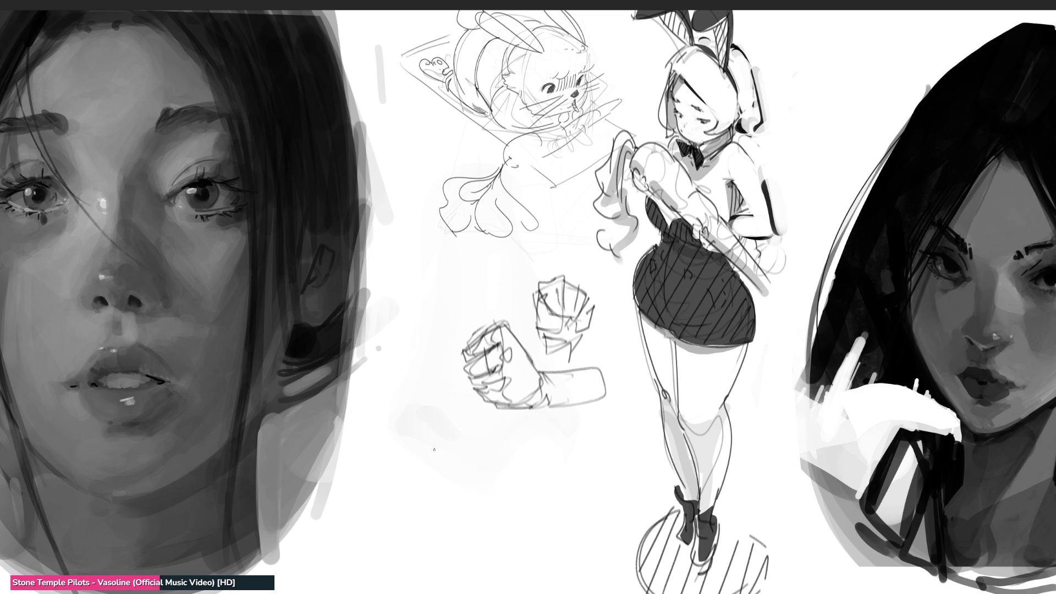
# - Sketch a small fist below the others with finger lines, a bold wrist and a forearm
pyautogui.moveTo(419, 452)
pyautogui.mouseDown()
pyautogui.moveTo(434, 477)
pyautogui.moveTo(449, 431)
pyautogui.mouseUp()
pyautogui.moveTo(450, 429)
pyautogui.mouseDown()
pyautogui.moveTo(468, 467)
pyautogui.moveTo(452, 489)
pyautogui.mouseUp()
pyautogui.moveTo(460, 443)
pyautogui.mouseDown()
pyautogui.moveTo(477, 473)
pyautogui.moveTo(464, 489)
pyautogui.mouseUp()
pyautogui.moveTo(428, 443)
pyautogui.mouseDown()
pyautogui.moveTo(444, 420)
pyautogui.moveTo(466, 429)
pyautogui.mouseUp()
pyautogui.moveTo(463, 427)
pyautogui.mouseDown()
pyautogui.moveTo(465, 441)
pyautogui.moveTo(435, 471)
pyautogui.moveTo(455, 480)
pyautogui.moveTo(469, 461)
pyautogui.moveTo(464, 488)
pyautogui.mouseUp()
pyautogui.moveTo(467, 466); pyautogui.dragTo(474, 482)
pyautogui.moveTo(463, 440)
pyautogui.mouseDown()
pyautogui.moveTo(474, 482)
pyautogui.moveTo(481, 464)
pyautogui.moveTo(514, 457)
pyautogui.mouseUp()
pyautogui.moveTo(513, 462)
pyautogui.mouseDown()
pyautogui.moveTo(479, 461)
pyautogui.moveTo(478, 472)
pyautogui.mouseUp()
pyautogui.moveTo(474, 435)
pyautogui.mouseDown()
pyautogui.moveTo(489, 428)
pyautogui.moveTo(516, 462)
pyautogui.mouseUp()
pyautogui.moveTo(515, 458); pyautogui.dragTo(457, 486)
pyautogui.moveTo(424, 446)
pyautogui.mouseDown()
pyautogui.moveTo(433, 473)
pyautogui.moveTo(467, 493)
pyautogui.moveTo(440, 424)
pyautogui.moveTo(467, 443)
pyautogui.mouseUp()
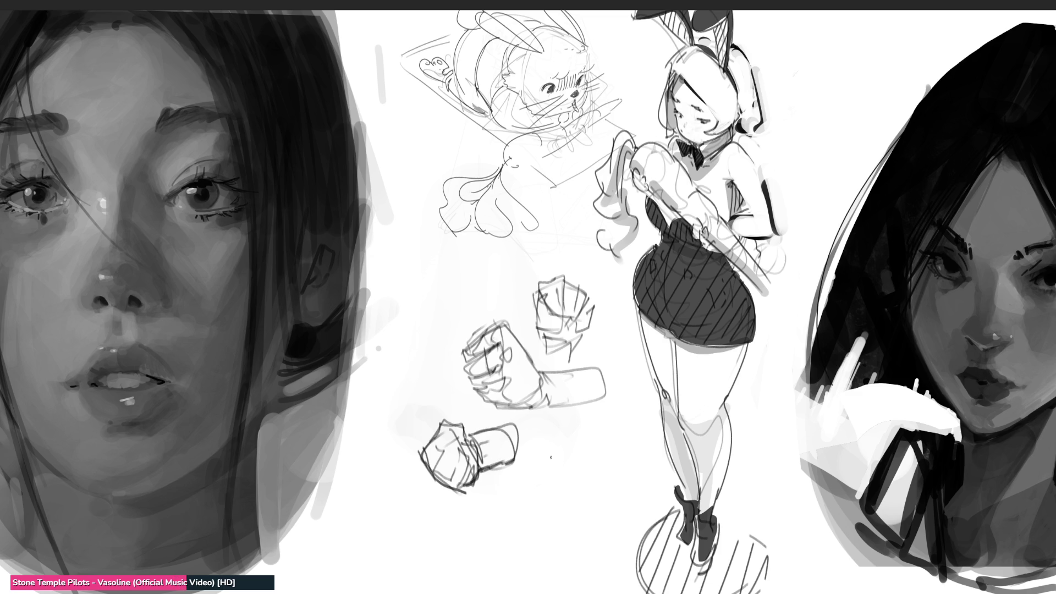
pyautogui.moveTo(549, 454)
pyautogui.mouseDown()
pyautogui.moveTo(554, 491)
pyautogui.moveTo(569, 437)
pyautogui.moveTo(551, 467)
pyautogui.mouseUp()
# - Sketch a looped forearm with a cuff below the wrist
pyautogui.moveTo(576, 405); pyautogui.dragTo(592, 495)
pyautogui.moveTo(583, 440)
pyautogui.mouseDown()
pyautogui.moveTo(610, 479)
pyautogui.moveTo(598, 496)
pyautogui.mouseUp()
pyautogui.moveTo(594, 500)
pyautogui.mouseDown()
pyautogui.moveTo(555, 501)
pyautogui.moveTo(588, 513)
pyautogui.moveTo(604, 488)
pyautogui.moveTo(586, 506)
pyautogui.moveTo(570, 502)
pyautogui.moveTo(601, 481)
pyautogui.moveTo(579, 399)
pyautogui.mouseUp()
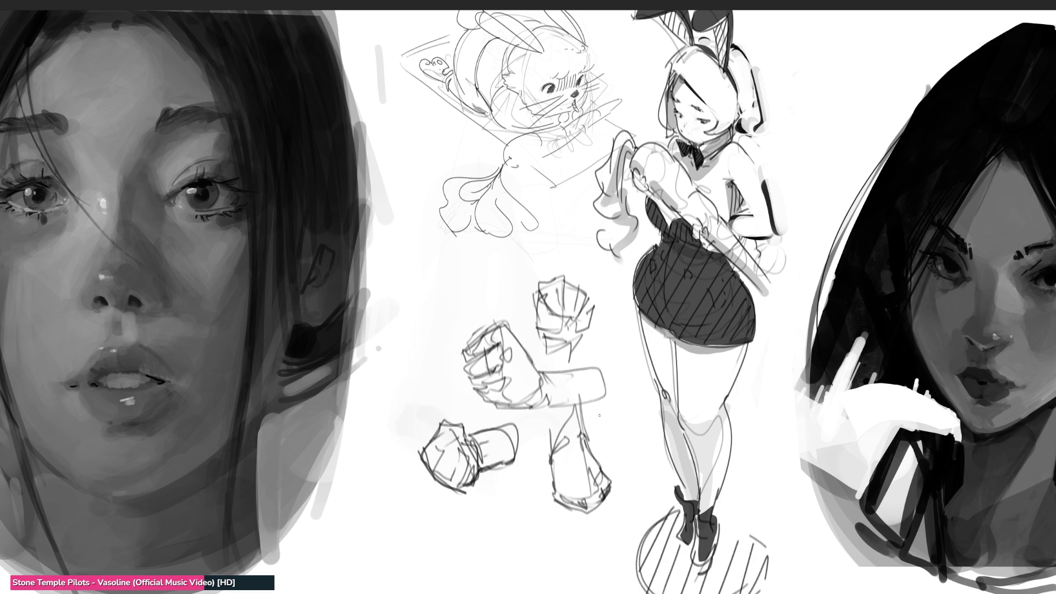
# - Outline a new dome-shaped fist at upper left with its knuckle arc
pyautogui.moveTo(402, 291); pyautogui.dragTo(419, 319)
pyautogui.moveTo(421, 263)
pyautogui.mouseDown()
pyautogui.moveTo(450, 304)
pyautogui.moveTo(400, 296)
pyautogui.moveTo(458, 304)
pyautogui.mouseUp()
pyautogui.moveTo(425, 262)
pyautogui.mouseDown()
pyautogui.moveTo(441, 266)
pyautogui.moveTo(462, 316)
pyautogui.moveTo(428, 329)
pyautogui.moveTo(437, 330)
pyautogui.mouseUp()
pyautogui.moveTo(456, 275); pyautogui.dragTo(472, 305)
pyautogui.moveTo(454, 263); pyautogui.dragTo(477, 309)
pyautogui.moveTo(428, 326)
pyautogui.mouseDown()
pyautogui.moveTo(435, 332)
pyautogui.moveTo(473, 309)
pyautogui.mouseUp()
pyautogui.moveTo(478, 304); pyautogui.dragTo(479, 316)
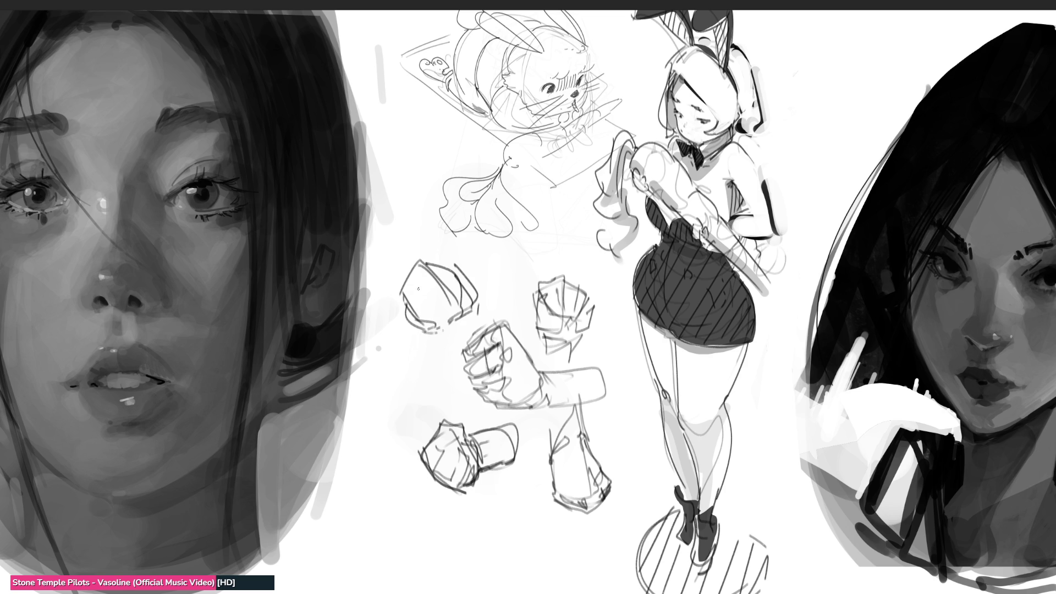
# - Add finger lines and hatching to the dome fist, then retrace and darken its edges
pyautogui.moveTo(424, 280); pyautogui.dragTo(418, 292)
pyautogui.moveTo(425, 285); pyautogui.dragTo(438, 320)
pyautogui.moveTo(446, 278)
pyautogui.mouseDown()
pyautogui.moveTo(467, 311)
pyautogui.moveTo(445, 259)
pyautogui.moveTo(476, 296)
pyautogui.mouseUp()
pyautogui.moveTo(414, 261)
pyautogui.mouseDown()
pyautogui.moveTo(399, 283)
pyautogui.moveTo(452, 324)
pyautogui.moveTo(452, 257)
pyautogui.mouseUp()
pyautogui.moveTo(452, 262); pyautogui.dragTo(471, 301)
pyautogui.moveTo(417, 329)
pyautogui.mouseDown()
pyautogui.moveTo(443, 340)
pyautogui.moveTo(456, 325)
pyautogui.moveTo(456, 335)
pyautogui.mouseUp()
pyautogui.moveTo(479, 297)
pyautogui.mouseDown()
pyautogui.moveTo(474, 323)
pyautogui.moveTo(483, 292)
pyautogui.moveTo(489, 312)
pyautogui.moveTo(500, 280)
pyautogui.moveTo(498, 323)
pyautogui.moveTo(455, 330)
pyautogui.mouseUp()
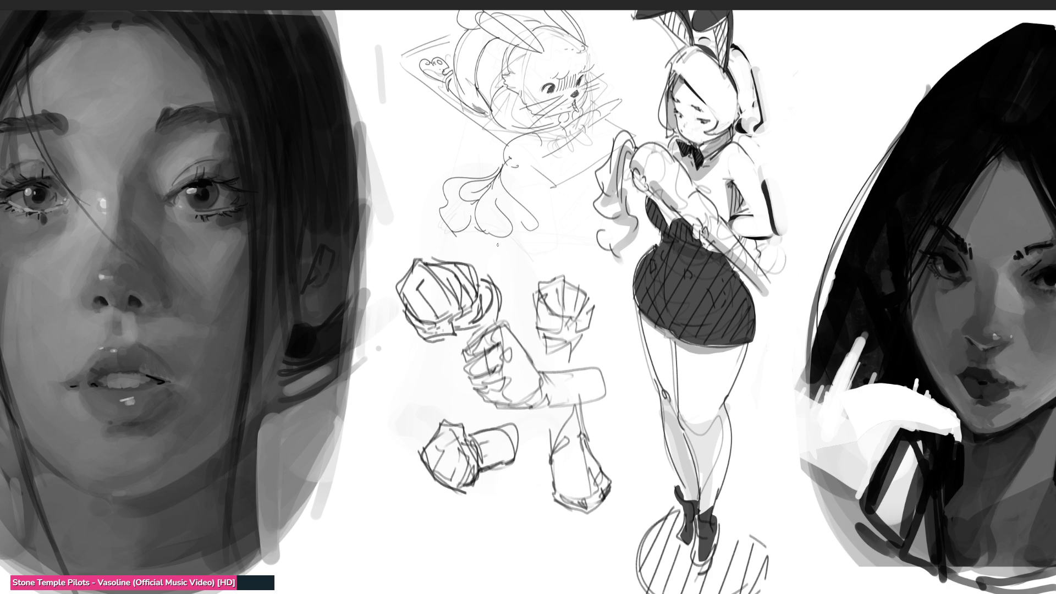
# - Soft-erase the fist and leg sketches into faint lines, then return to the brush
pyautogui.press('e')
pyautogui.moveTo(528, 341)
pyautogui.mouseDown()
pyautogui.moveTo(440, 308)
pyautogui.moveTo(522, 418)
pyautogui.moveTo(469, 435)
pyautogui.moveTo(489, 352)
pyautogui.moveTo(418, 450)
pyautogui.mouseUp()
pyautogui.moveTo(514, 428)
pyautogui.mouseDown()
pyautogui.moveTo(638, 385)
pyautogui.moveTo(632, 463)
pyautogui.moveTo(539, 484)
pyautogui.moveTo(318, 465)
pyautogui.mouseUp()
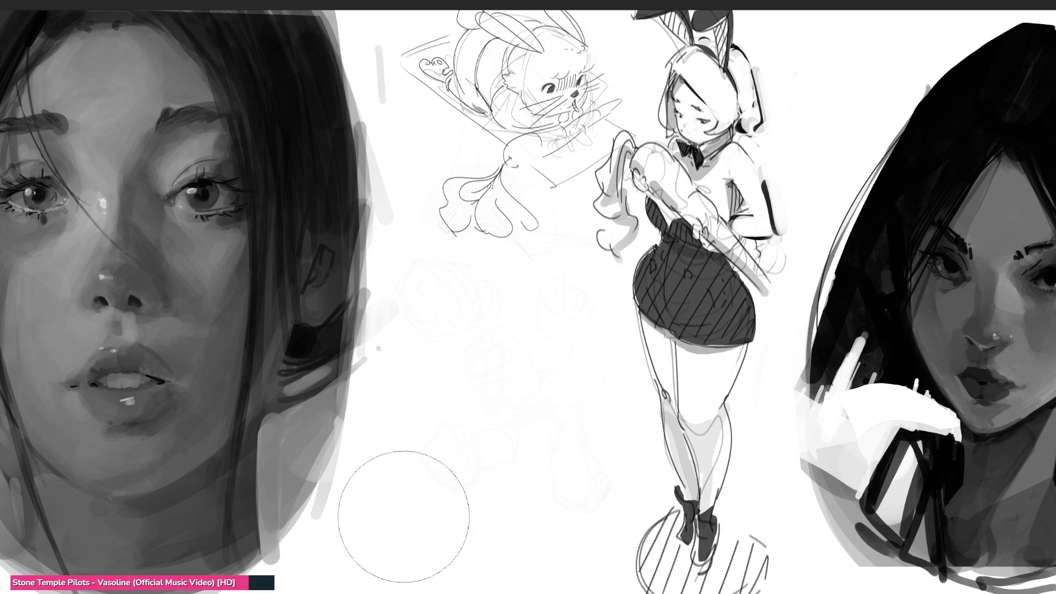
pyautogui.press('e')
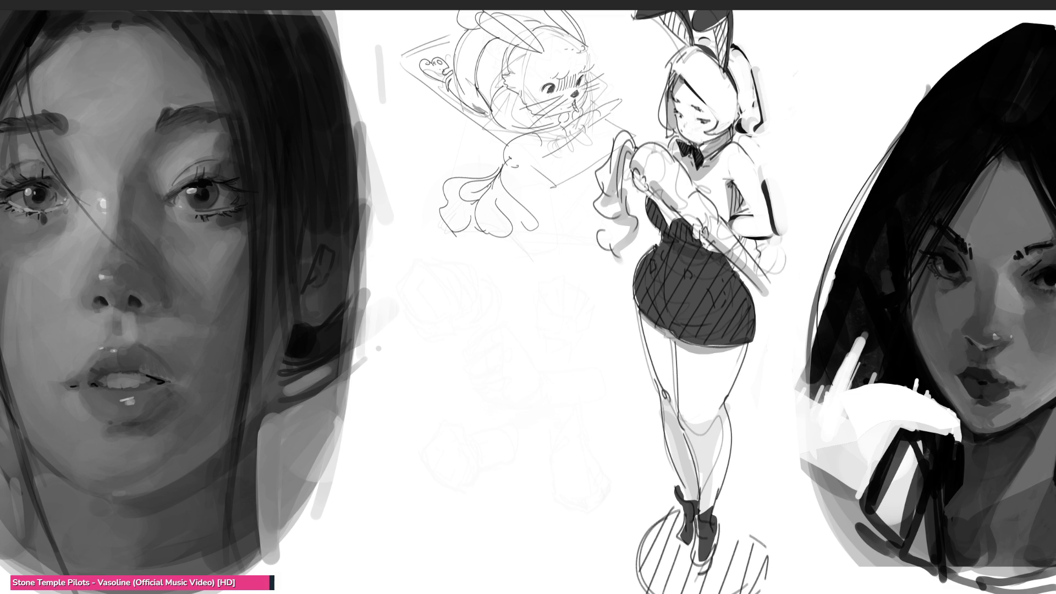
# - Begin a new sideways hand outline left of centre over the faded studies
pyautogui.moveTo(407, 362)
pyautogui.mouseDown()
pyautogui.moveTo(396, 309)
pyautogui.moveTo(427, 352)
pyautogui.moveTo(434, 333)
pyautogui.moveTo(411, 376)
pyautogui.moveTo(465, 388)
pyautogui.moveTo(440, 330)
pyautogui.moveTo(495, 318)
pyautogui.moveTo(487, 341)
pyautogui.moveTo(530, 346)
pyautogui.moveTo(516, 371)
pyautogui.mouseUp()
pyautogui.moveTo(499, 303); pyautogui.dragTo(546, 320)
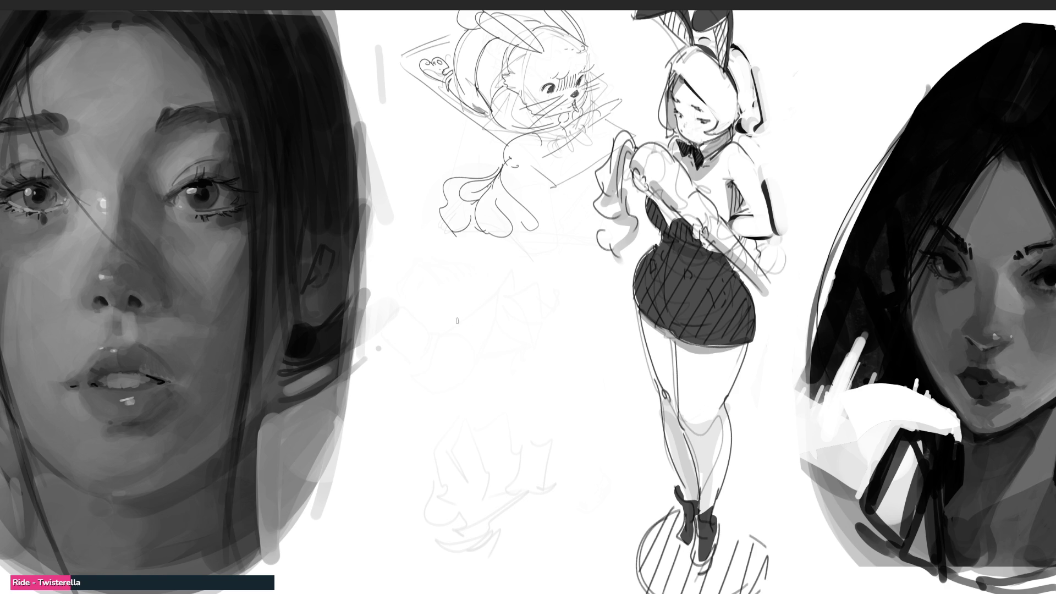
pyautogui.moveTo(445, 325)
pyautogui.mouseDown()
pyautogui.moveTo(448, 358)
pyautogui.moveTo(468, 365)
pyautogui.mouseUp()
# - Draw the sideways hand's lower edge and long pointed fingers
pyautogui.moveTo(478, 327); pyautogui.dragTo(488, 323)
pyautogui.moveTo(513, 309); pyautogui.dragTo(524, 333)
pyautogui.moveTo(483, 364)
pyautogui.mouseDown()
pyautogui.moveTo(568, 329)
pyautogui.moveTo(528, 345)
pyautogui.mouseUp()
pyautogui.moveTo(516, 310)
pyautogui.mouseDown()
pyautogui.moveTo(537, 337)
pyautogui.moveTo(506, 363)
pyautogui.moveTo(540, 364)
pyautogui.moveTo(575, 322)
pyautogui.moveTo(542, 318)
pyautogui.moveTo(550, 286)
pyautogui.moveTo(530, 311)
pyautogui.mouseUp()
pyautogui.moveTo(529, 312)
pyautogui.mouseDown()
pyautogui.moveTo(536, 337)
pyautogui.moveTo(503, 316)
pyautogui.moveTo(477, 330)
pyautogui.moveTo(469, 356)
pyautogui.moveTo(429, 341)
pyautogui.mouseUp()
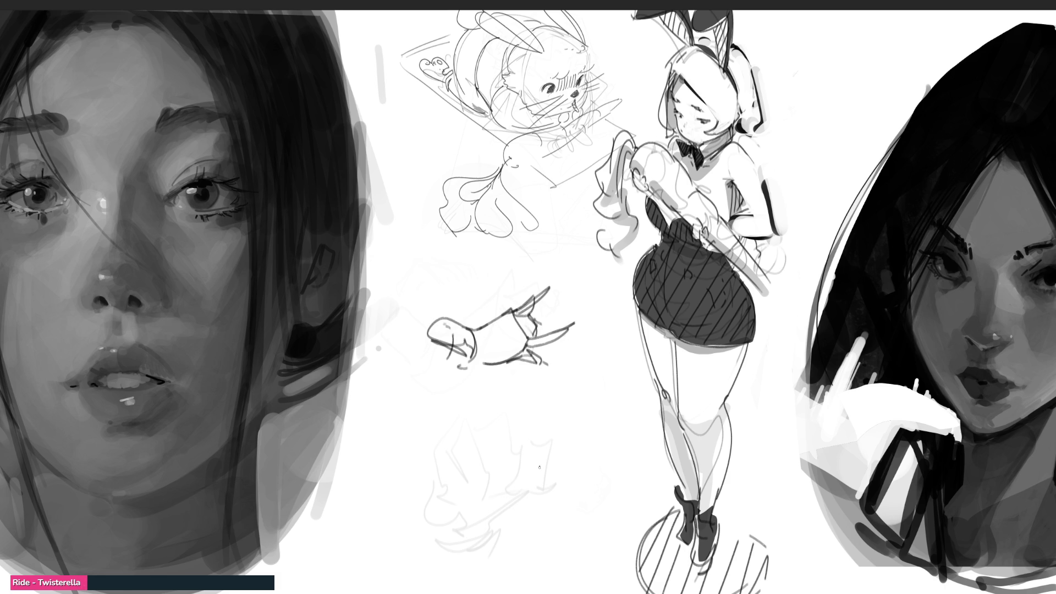
# - Sketch a hand below it with a cylindrical cuff flaring out at the bottom
pyautogui.moveTo(488, 417)
pyautogui.mouseDown()
pyautogui.moveTo(510, 443)
pyautogui.moveTo(529, 405)
pyautogui.moveTo(517, 397)
pyautogui.moveTo(532, 392)
pyautogui.moveTo(547, 439)
pyautogui.moveTo(537, 462)
pyautogui.moveTo(550, 471)
pyautogui.mouseUp()
pyautogui.moveTo(550, 456)
pyautogui.mouseDown()
pyautogui.moveTo(556, 485)
pyautogui.moveTo(543, 502)
pyautogui.mouseUp()
pyautogui.moveTo(506, 452); pyautogui.dragTo(485, 495)
pyautogui.moveTo(488, 498)
pyautogui.mouseDown()
pyautogui.moveTo(556, 499)
pyautogui.moveTo(488, 502)
pyautogui.mouseUp()
pyautogui.moveTo(485, 500)
pyautogui.mouseDown()
pyautogui.moveTo(504, 524)
pyautogui.moveTo(527, 528)
pyautogui.mouseUp()
# - Detail the flared cuff's bottom and folds, then start a sleeved hand at lower left
pyautogui.moveTo(535, 513); pyautogui.dragTo(536, 530)
pyautogui.moveTo(540, 521)
pyautogui.mouseDown()
pyautogui.moveTo(529, 531)
pyautogui.moveTo(547, 523)
pyautogui.mouseUp()
pyautogui.moveTo(566, 476); pyautogui.dragTo(569, 488)
pyautogui.moveTo(568, 485)
pyautogui.mouseDown()
pyautogui.moveTo(580, 504)
pyautogui.moveTo(536, 541)
pyautogui.moveTo(542, 551)
pyautogui.mouseUp()
pyautogui.moveTo(477, 489); pyautogui.dragTo(482, 497)
pyautogui.moveTo(483, 497)
pyautogui.mouseDown()
pyautogui.moveTo(494, 523)
pyautogui.moveTo(544, 548)
pyautogui.moveTo(579, 488)
pyautogui.mouseUp()
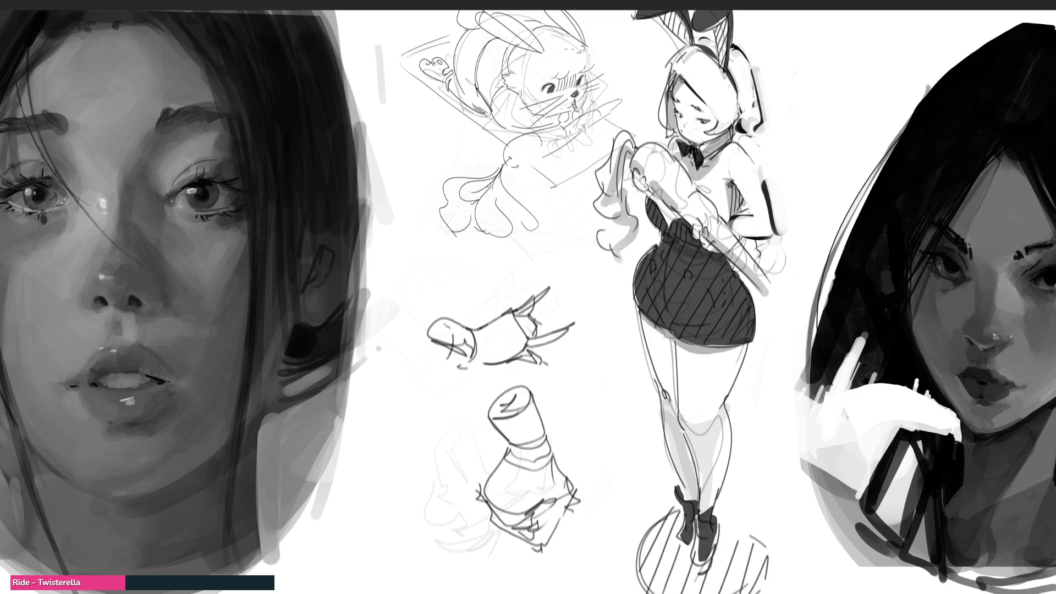
pyautogui.moveTo(378, 416)
pyautogui.mouseDown()
pyautogui.moveTo(401, 473)
pyautogui.moveTo(380, 409)
pyautogui.moveTo(451, 412)
pyautogui.moveTo(429, 420)
pyautogui.moveTo(459, 403)
pyautogui.moveTo(418, 427)
pyautogui.mouseUp()
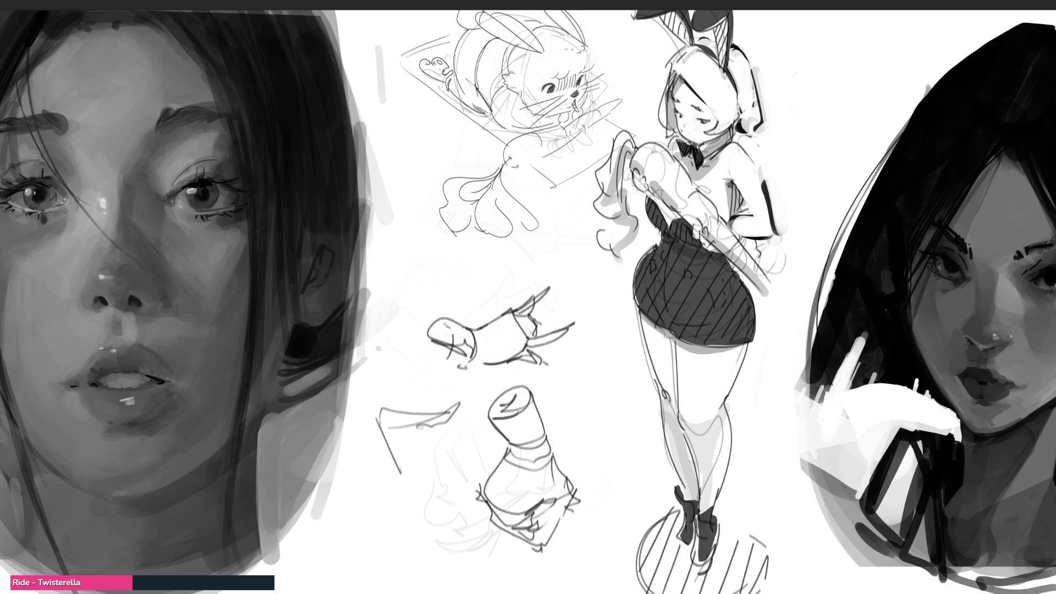
# - Draw the sleeved hand's angled sleeve edges, hand curve, and long arm lines sweeping downward
pyautogui.moveTo(403, 387)
pyautogui.mouseDown()
pyautogui.moveTo(414, 363)
pyautogui.moveTo(429, 383)
pyautogui.mouseUp()
pyautogui.moveTo(411, 400)
pyautogui.mouseDown()
pyautogui.moveTo(421, 391)
pyautogui.moveTo(449, 401)
pyautogui.mouseUp()
pyautogui.moveTo(418, 357); pyautogui.dragTo(427, 297)
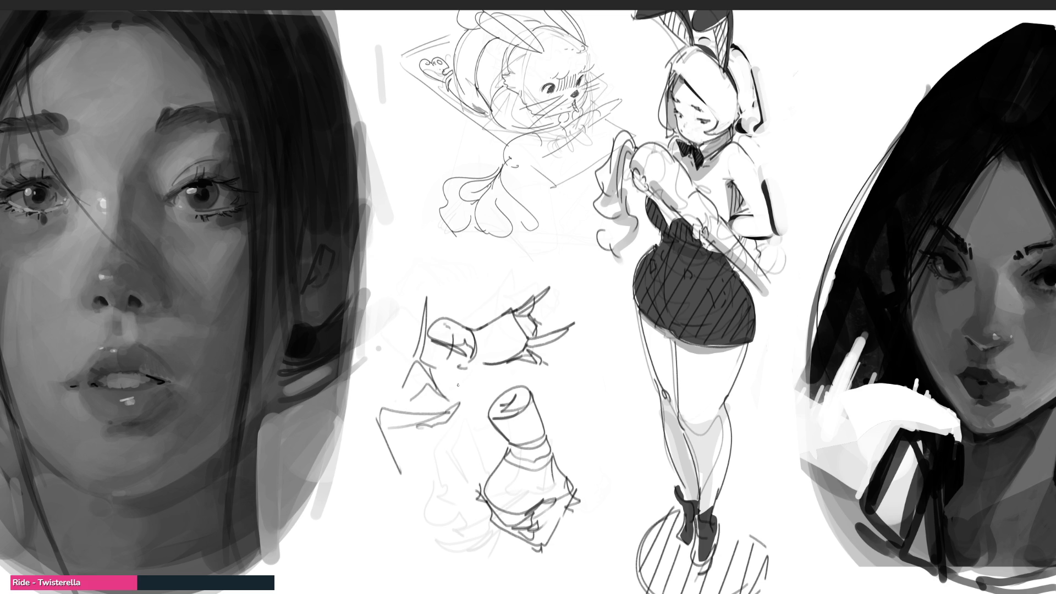
pyautogui.moveTo(461, 399)
pyautogui.mouseDown()
pyautogui.moveTo(472, 377)
pyautogui.moveTo(465, 435)
pyautogui.mouseUp()
pyautogui.moveTo(470, 391); pyautogui.dragTo(446, 511)
pyautogui.moveTo(459, 440)
pyautogui.mouseDown()
pyautogui.moveTo(454, 500)
pyautogui.moveTo(396, 478)
pyautogui.moveTo(407, 523)
pyautogui.moveTo(342, 562)
pyautogui.moveTo(384, 557)
pyautogui.mouseUp()
pyautogui.moveTo(428, 521); pyautogui.dragTo(370, 585)
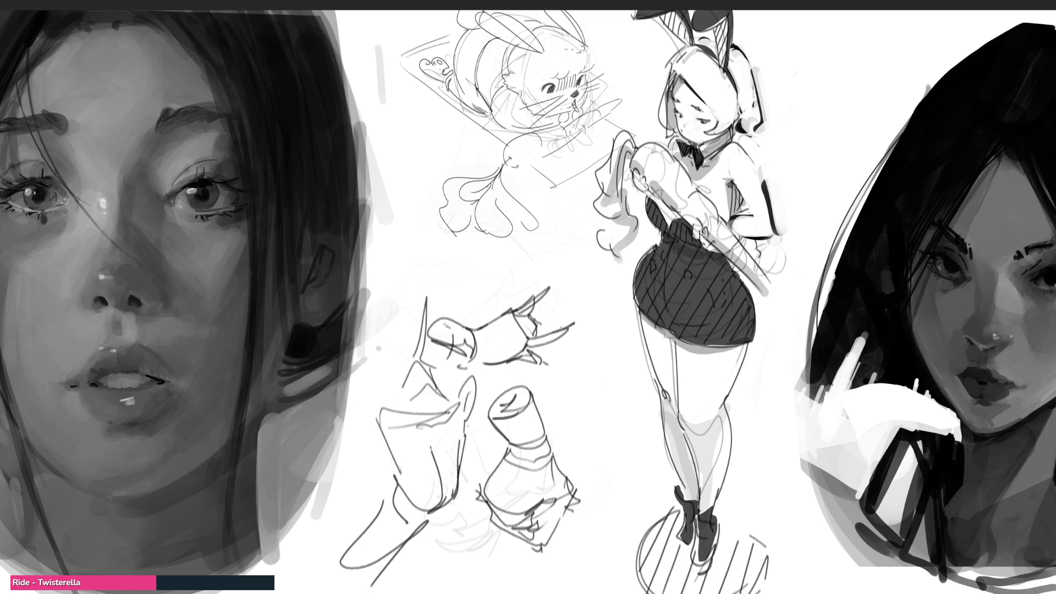
# - Soft-erase the new hand sketches to light grey and zoom out to the whole sheet
pyautogui.press('e')
pyautogui.moveTo(447, 353)
pyautogui.mouseDown()
pyautogui.moveTo(459, 330)
pyautogui.moveTo(472, 377)
pyautogui.moveTo(463, 454)
pyautogui.moveTo(443, 282)
pyautogui.moveTo(484, 495)
pyautogui.moveTo(406, 417)
pyautogui.moveTo(389, 522)
pyautogui.moveTo(405, 455)
pyautogui.moveTo(448, 507)
pyautogui.moveTo(523, 488)
pyautogui.moveTo(465, 276)
pyautogui.moveTo(372, 502)
pyautogui.moveTo(445, 486)
pyautogui.moveTo(353, 444)
pyautogui.moveTo(332, 567)
pyautogui.mouseUp()
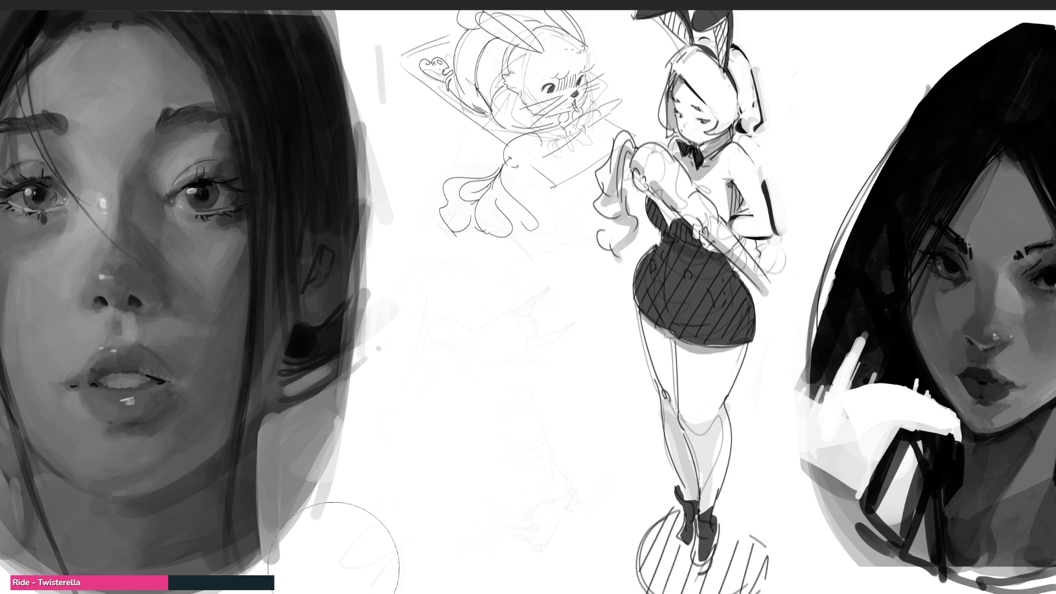
pyautogui.hotkey('ctrl', '-')
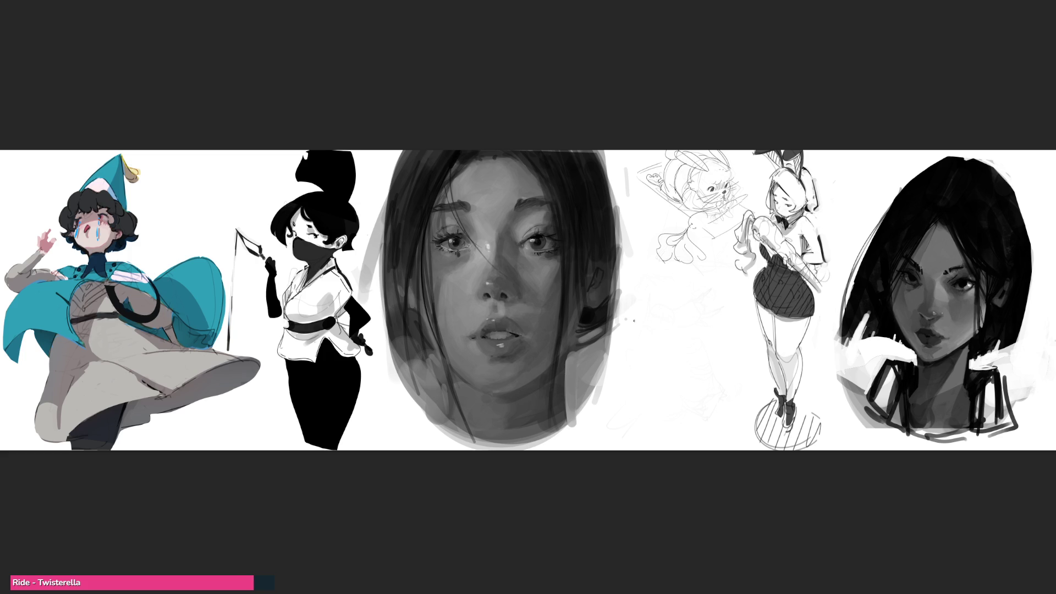
# - Handwrite 'END' vertically between the grey face and bunny girl, with an underlined signature flourish
pyautogui.moveTo(655, 287)
pyautogui.mouseDown()
pyautogui.moveTo(653, 317)
pyautogui.moveTo(669, 278)
pyautogui.moveTo(674, 303)
pyautogui.moveTo(653, 345)
pyautogui.mouseUp()
pyautogui.moveTo(655, 322)
pyautogui.mouseDown()
pyautogui.moveTo(667, 338)
pyautogui.moveTo(666, 317)
pyautogui.mouseUp()
pyautogui.moveTo(654, 357); pyautogui.dragTo(676, 401)
pyautogui.moveTo(680, 398)
pyautogui.mouseDown()
pyautogui.moveTo(725, 385)
pyautogui.moveTo(650, 430)
pyautogui.mouseUp()
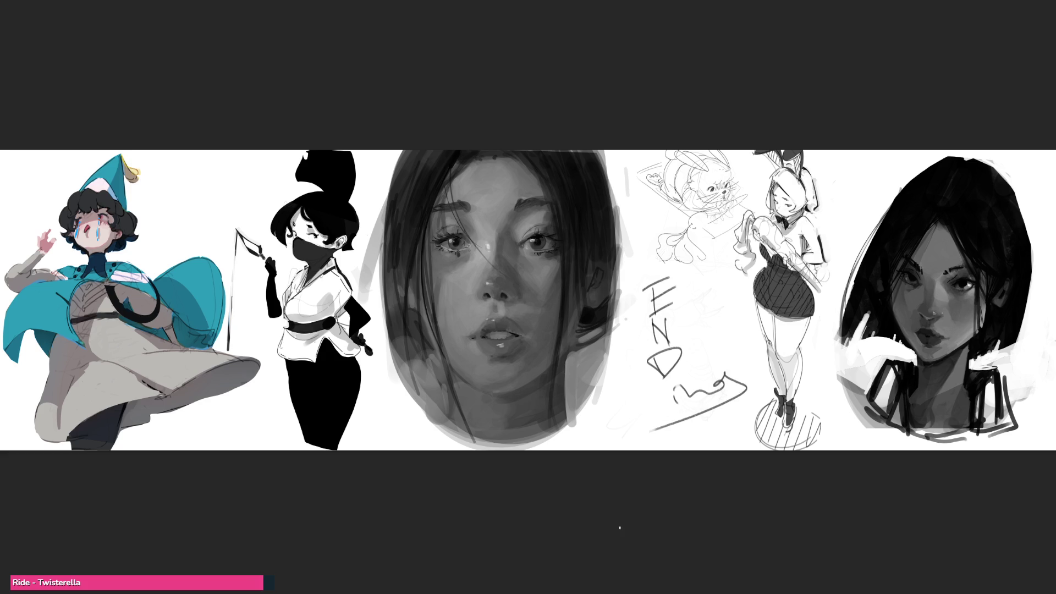